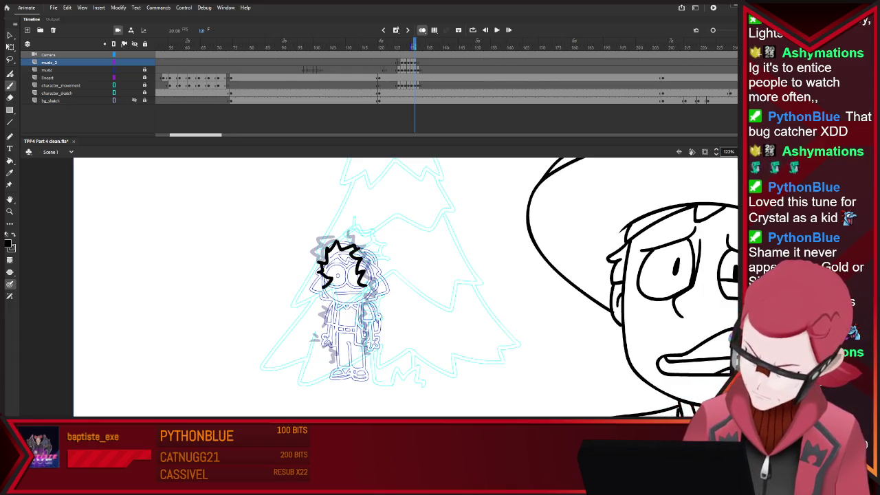
Sketch jagged black strokes along the hair edges and a ground line under the feet
key("ctrl+z")
left_click_drag(319, 281, 329, 307)
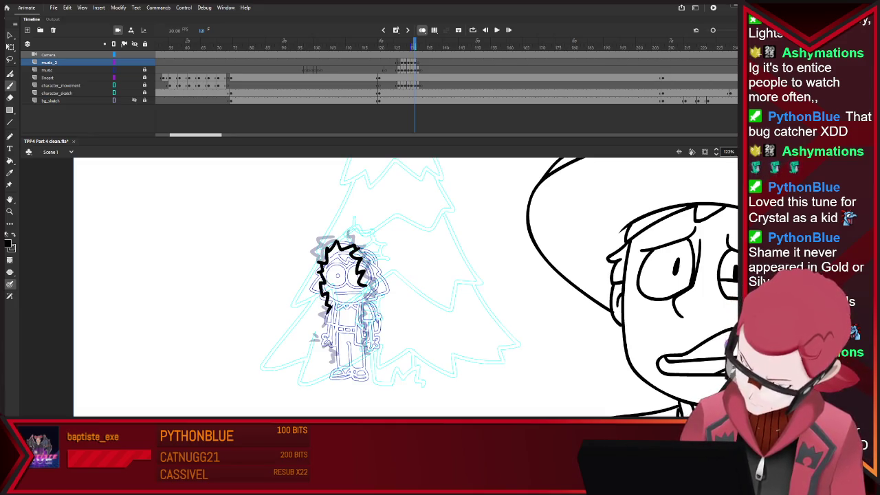
mouse_move(363, 288)
left_mouse_down()
mouse_move(376, 300)
mouse_move(356, 329)
left_mouse_up()
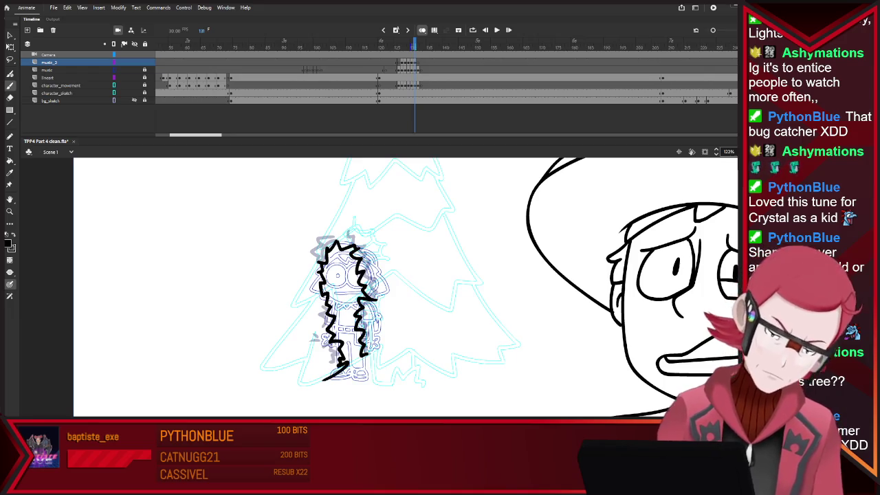
left_click_drag(322, 376, 346, 372)
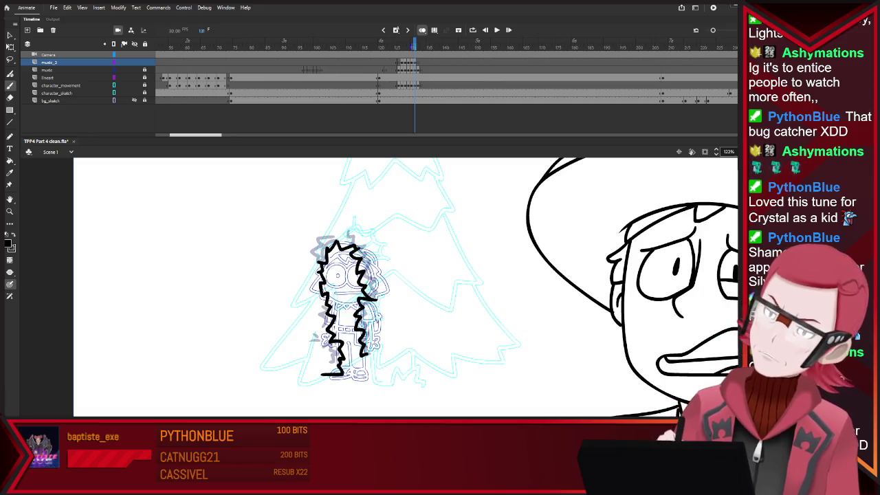
key("period")
key("period")
key("comma")
key("comma")
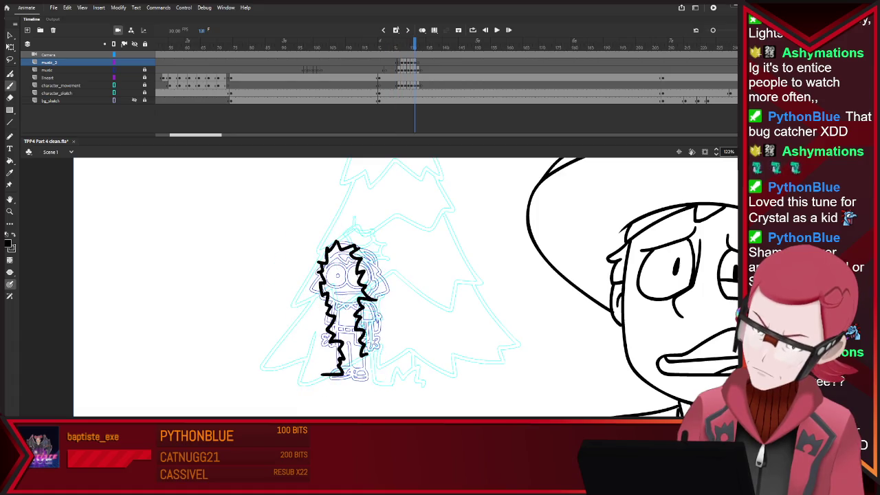
key("period")
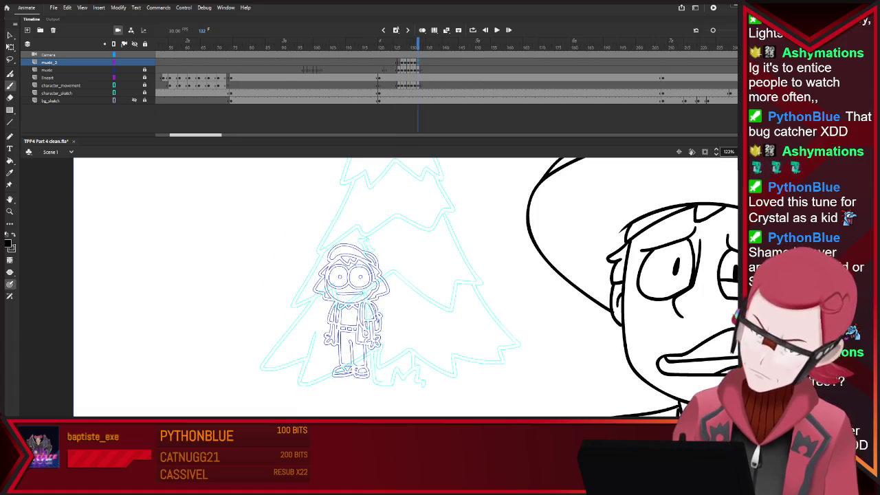
Turn on onion skin and draw jagged zigzag strokes over the character's hair
key("alt+shift+o")
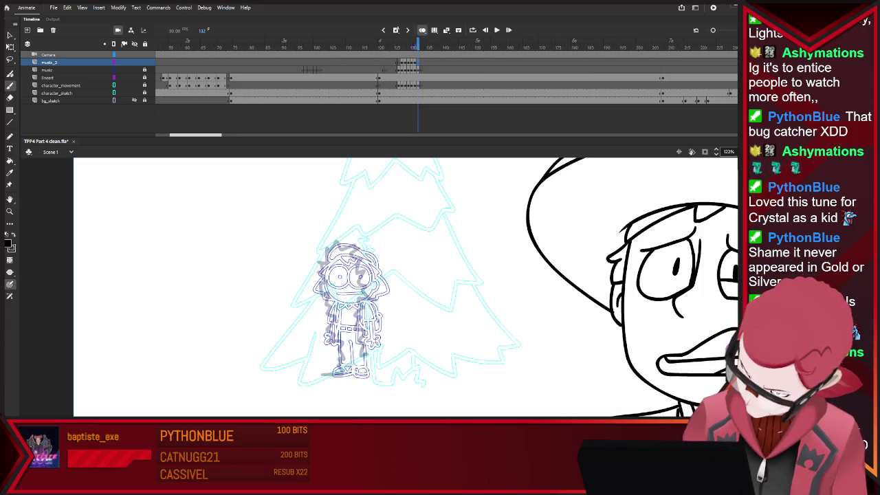
mouse_move(337, 248)
left_mouse_down()
mouse_move(356, 277)
mouse_move(345, 252)
left_mouse_up()
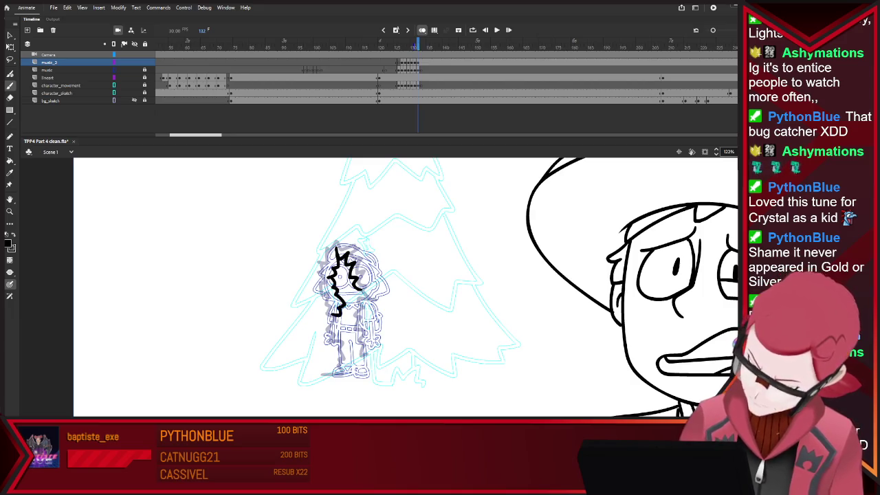
left_click_drag(360, 289, 347, 301)
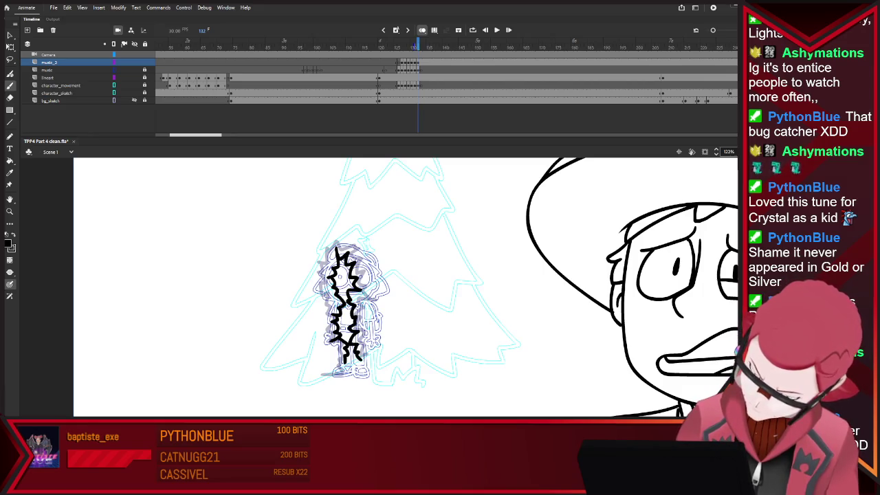
key("e")
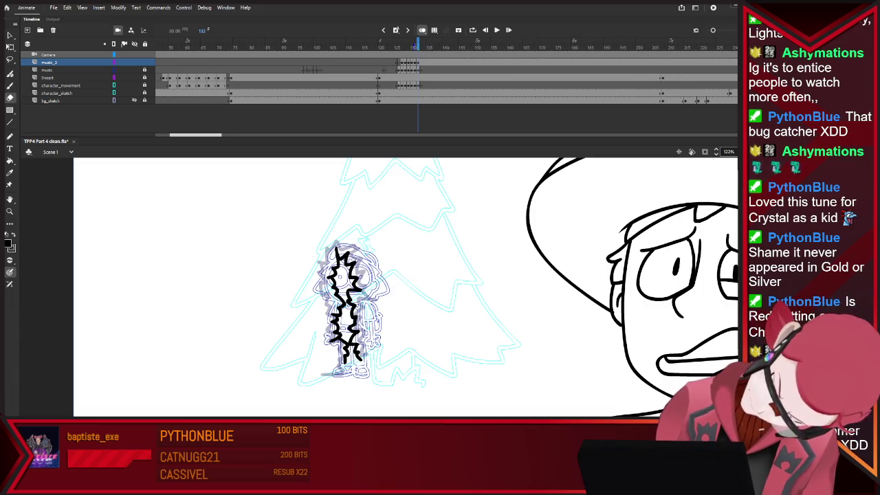
key("b")
Rework the ground line under the character's feet, alternating Brush, Eraser and undo
left_click_drag(363, 352, 371, 364)
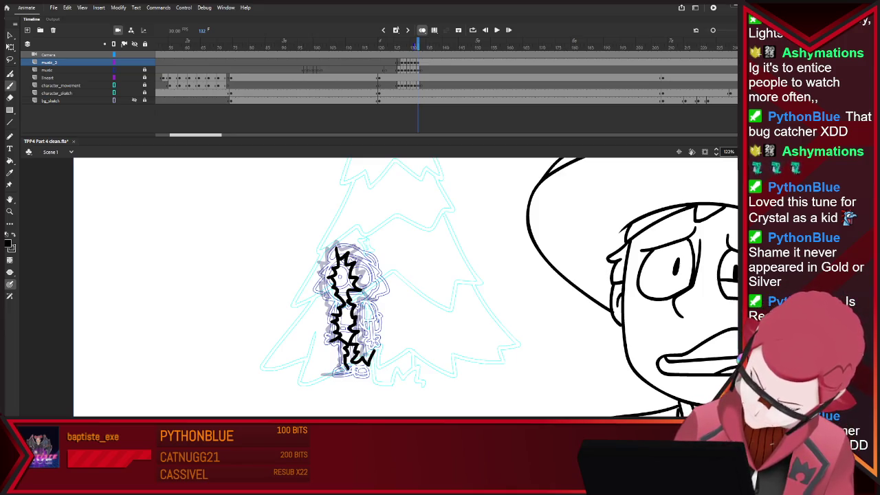
key("e")
left_click_drag(323, 374, 344, 375)
key("b")
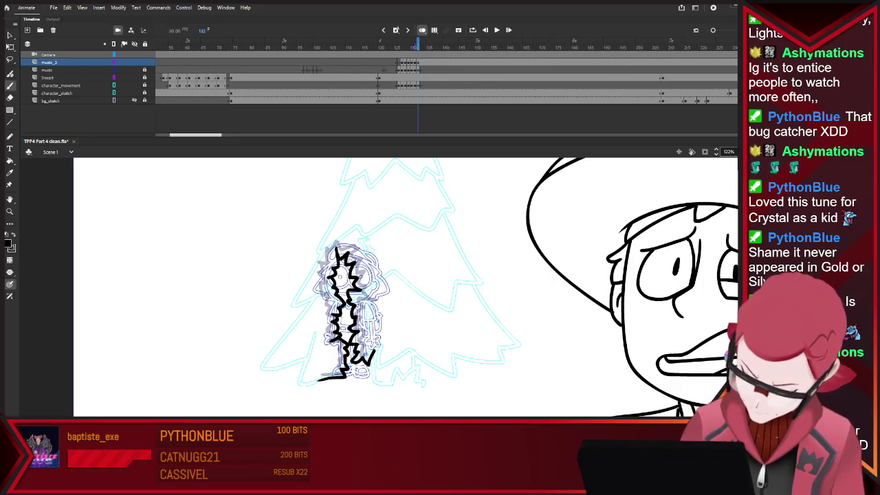
key("ctrl+z")
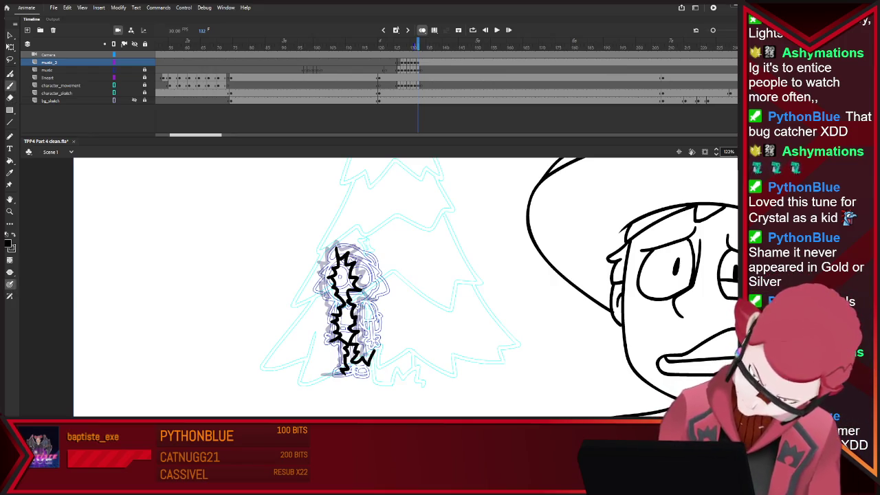
left_click_drag(319, 377, 347, 372)
key("e")
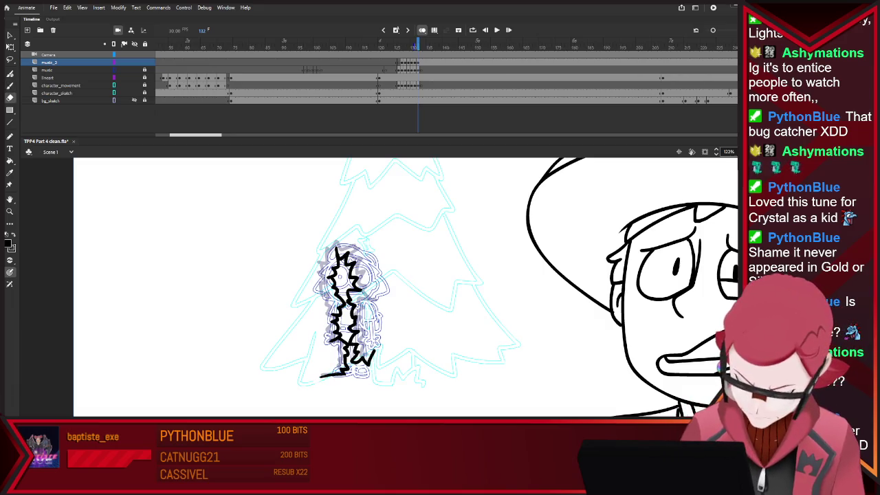
key("ctrl+z")
key("b")
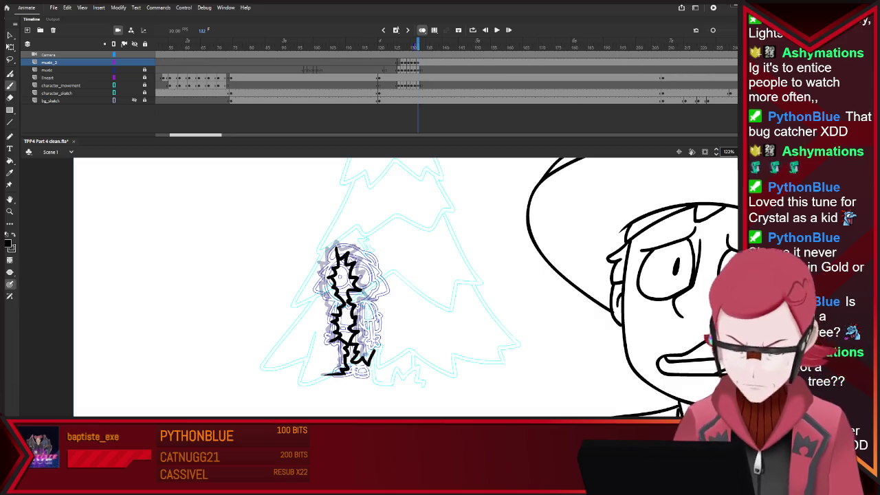
left_click(46, 69)
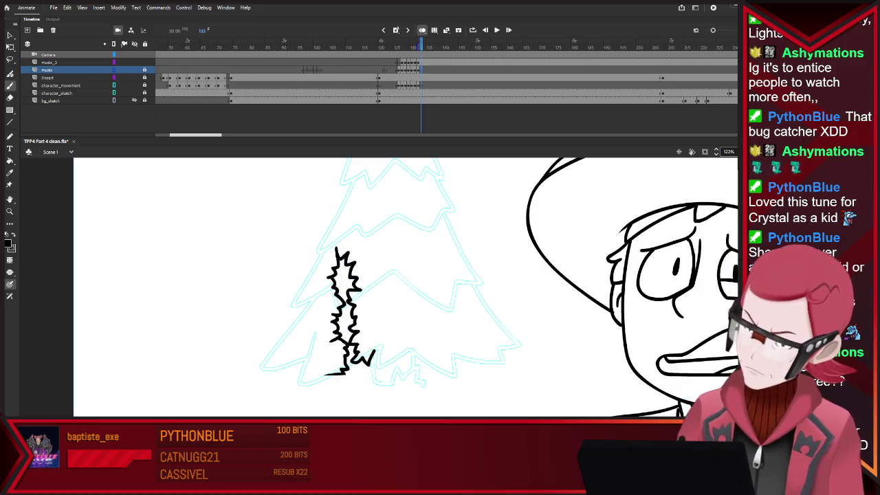
On the next frame, select the character and skew it slightly with Free Transform
key("period")
key("v")
key("ctrl+a")
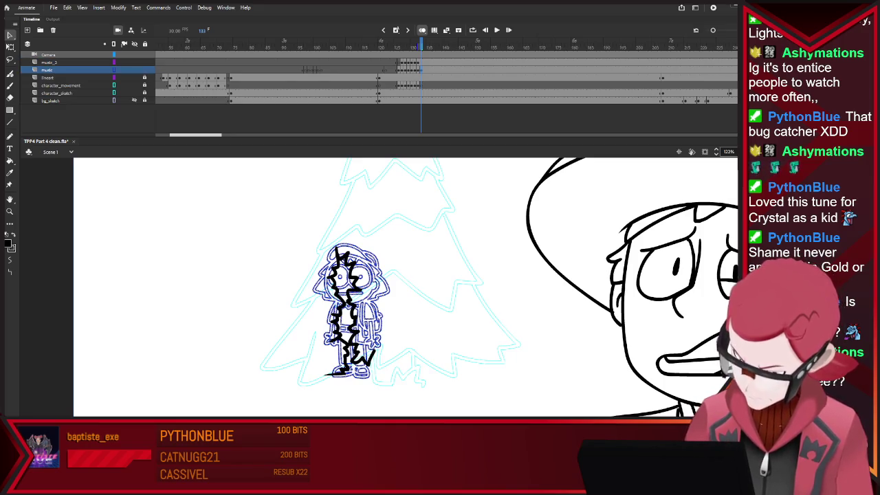
key("q")
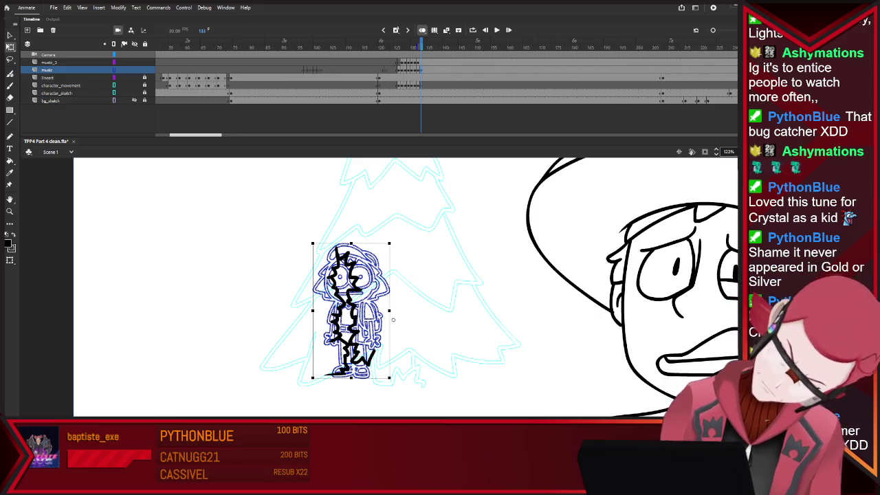
left_click_drag(393, 319, 395, 320)
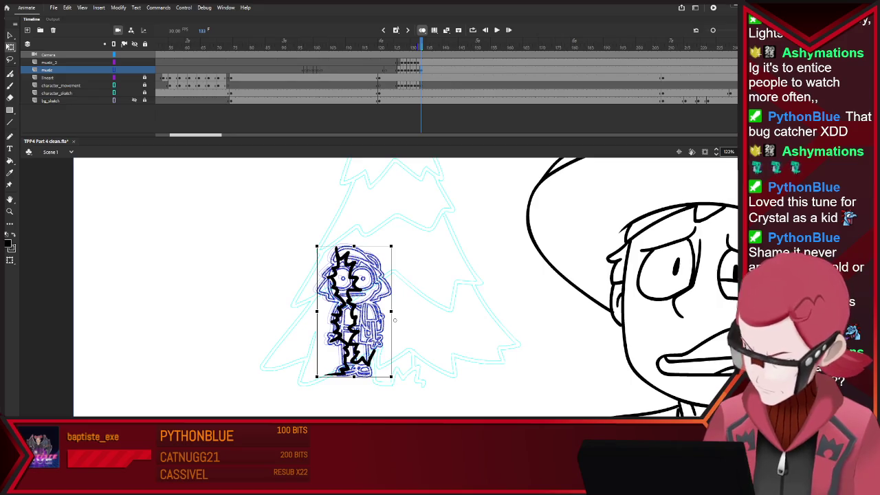
key("ctrl+shift+a")
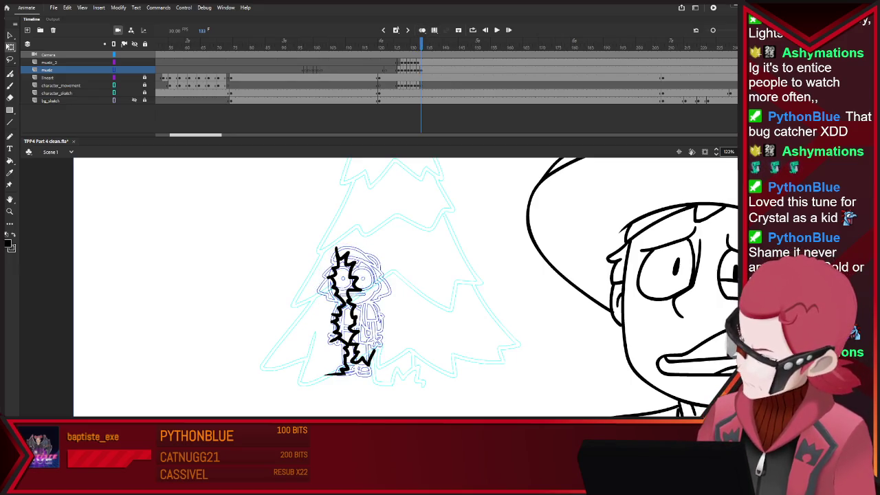
key("ctrl+a")
key("ctrl+shift+a")
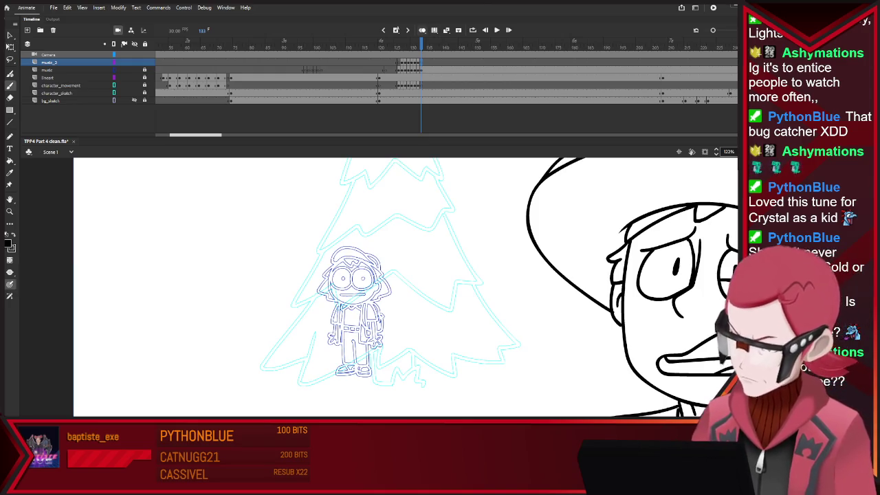
Draw black strokes down the character's face and body and a zigzag at its feet
key("b")
key("ctrl+a")
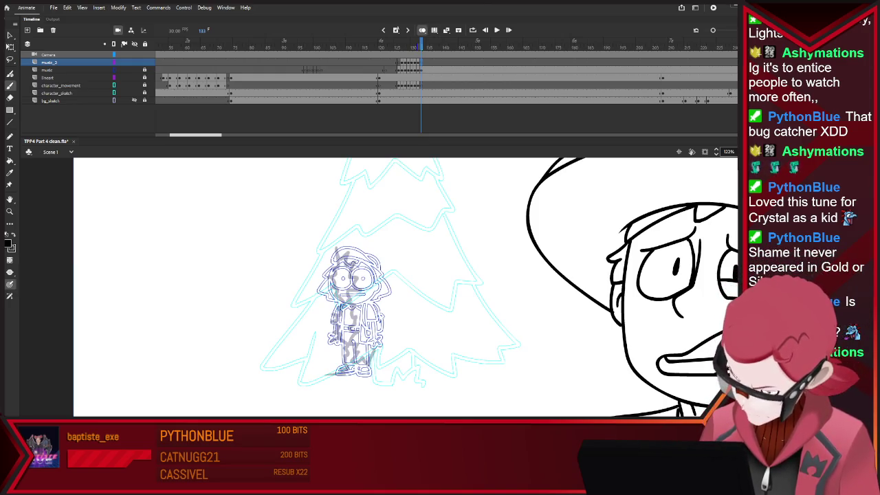
key("Escape")
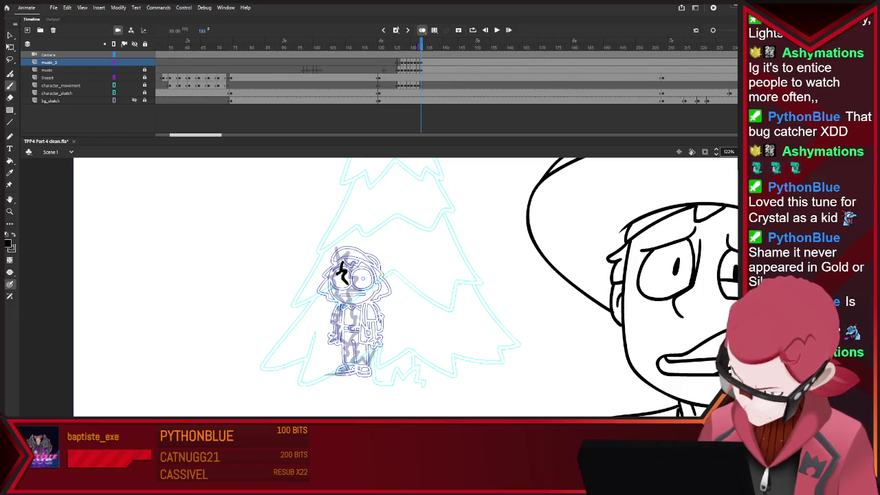
key("ctrl+z")
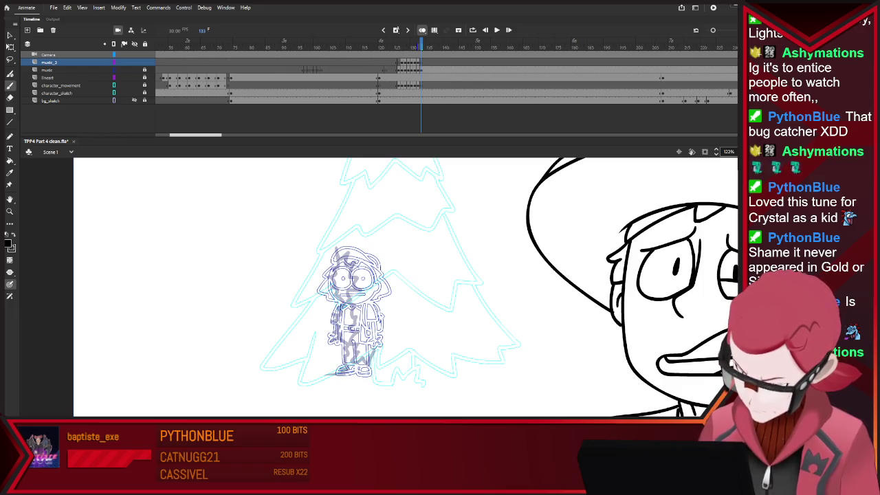
left_click_drag(346, 276, 349, 289)
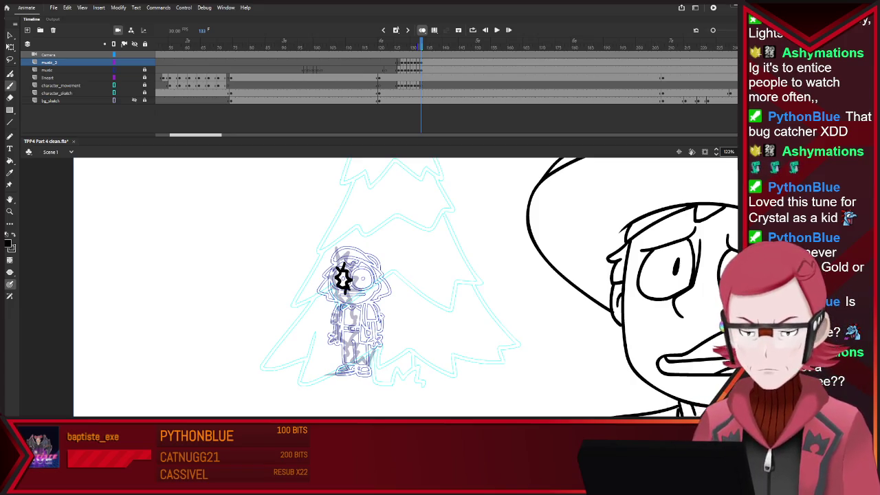
left_click_drag(348, 302, 351, 324)
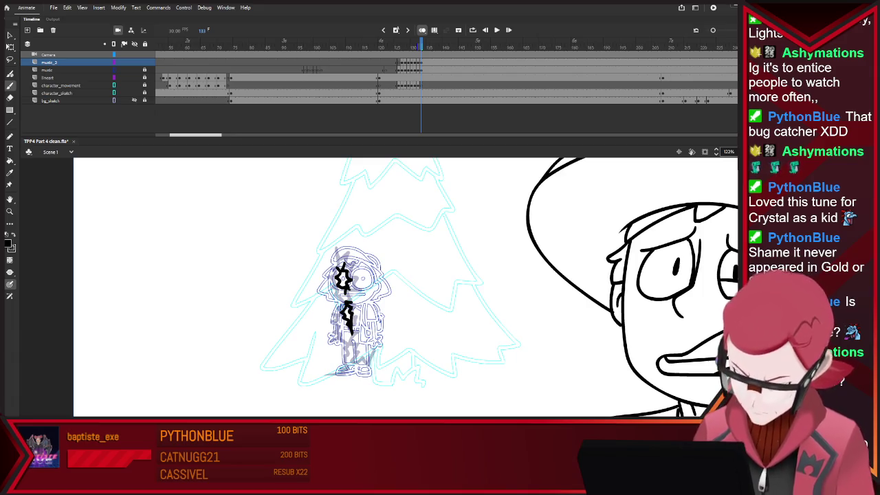
mouse_move(366, 358)
left_mouse_down()
mouse_move(385, 343)
mouse_move(324, 376)
left_mouse_up()
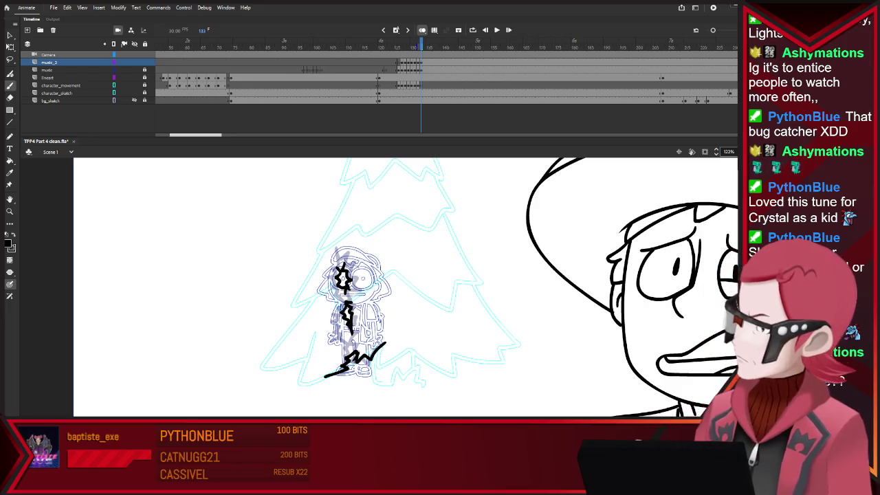
Insert a blank keyframe, sketch a stroke near the feet, then add a blank keyframe at 135
key("period")
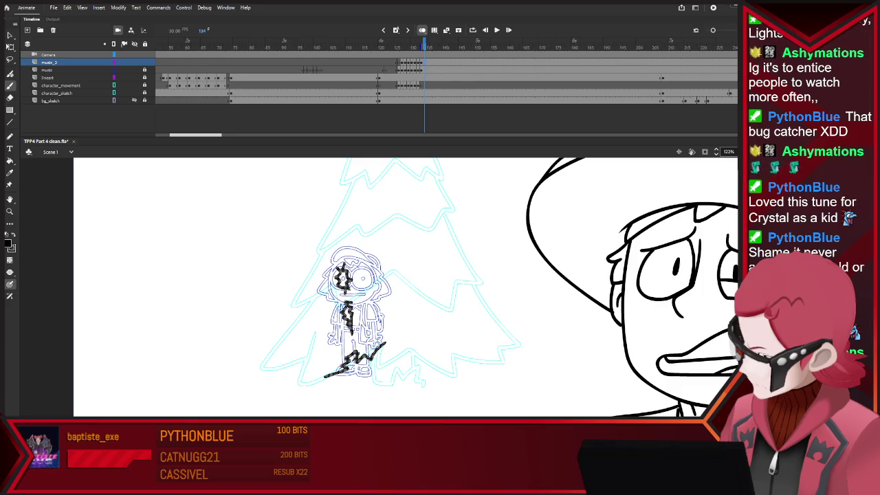
key("F7")
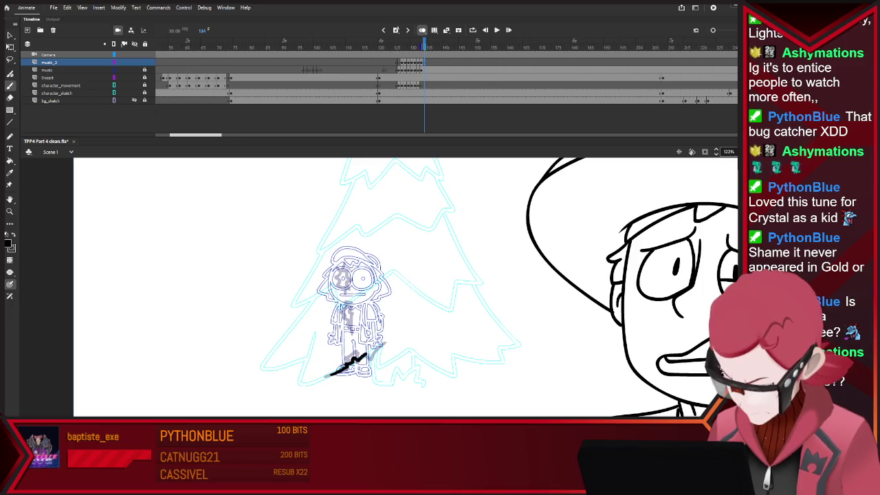
left_click_drag(371, 355, 387, 342)
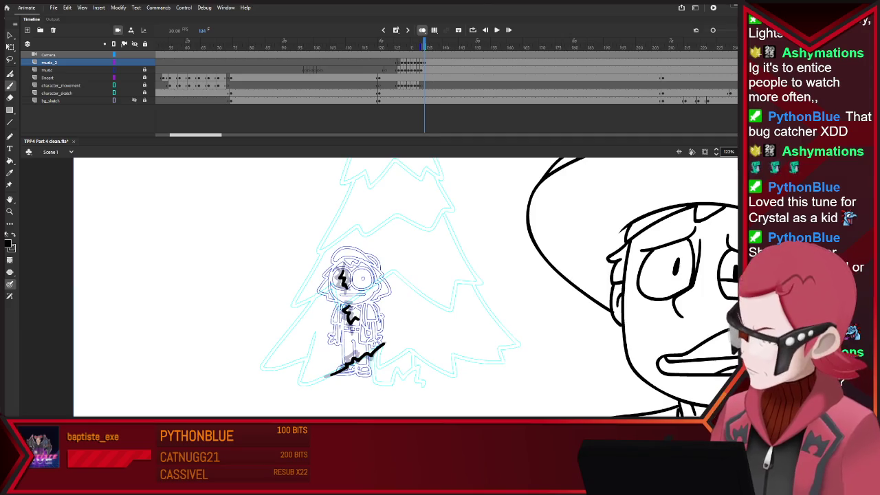
key(".")
key("F7")
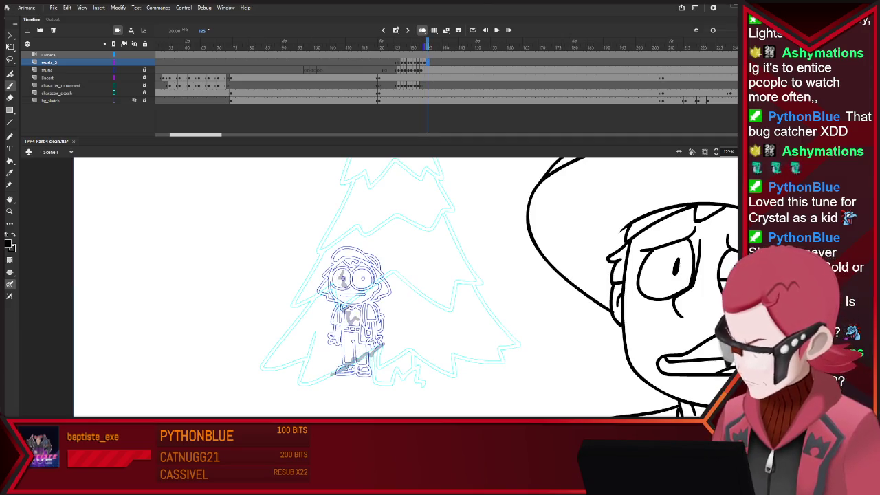
Sketch a stroke at the feet, then a chest stroke on a new blank keyframe
left_click_drag(344, 311, 346, 314)
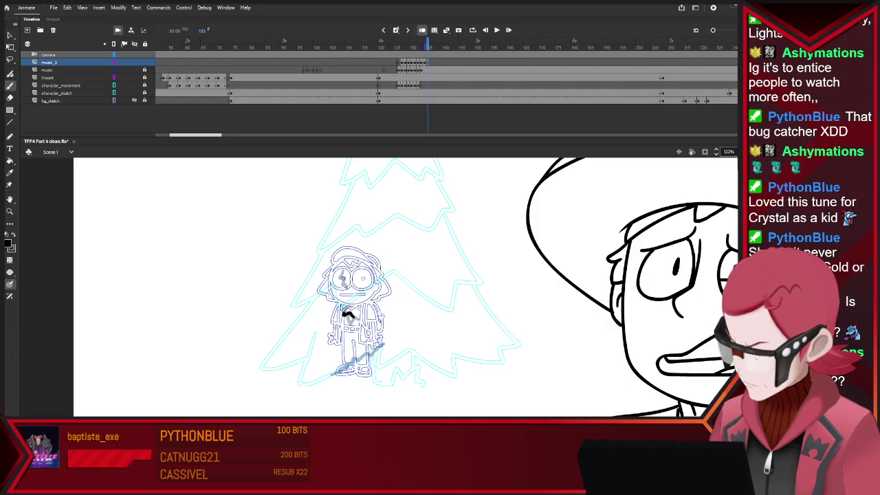
key("ctrl+z")
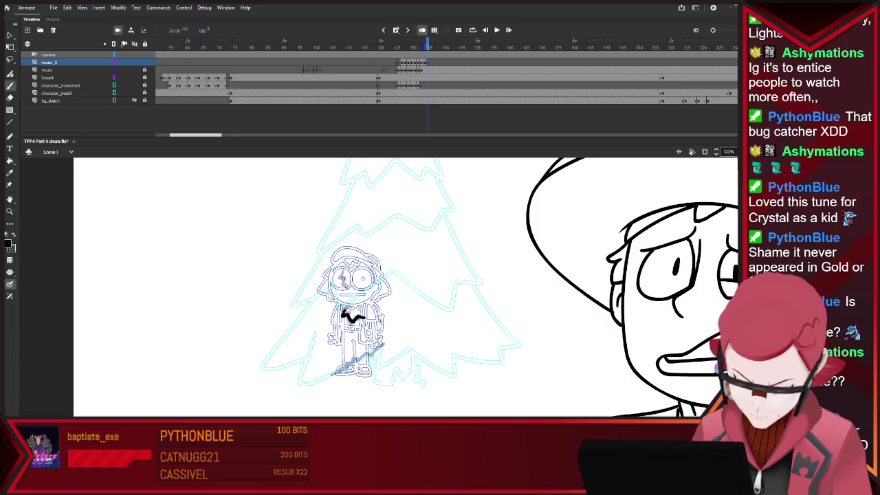
left_click_drag(335, 373, 380, 347)
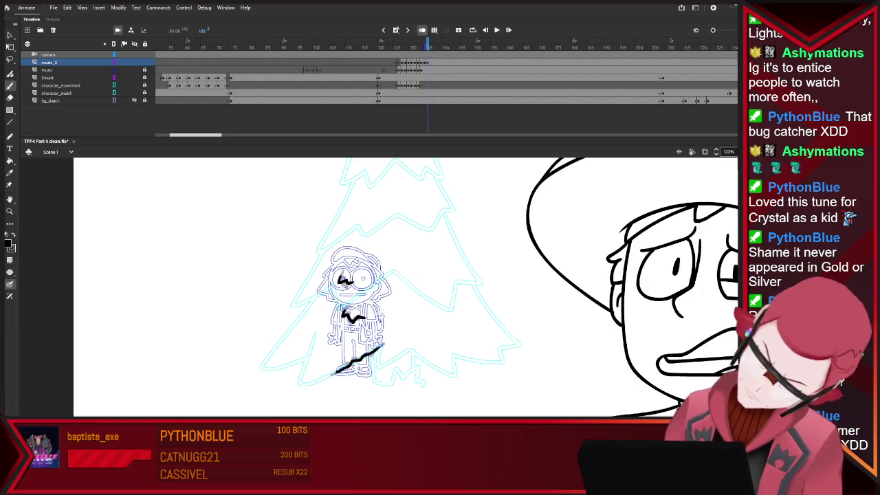
key(".")
key("F7")
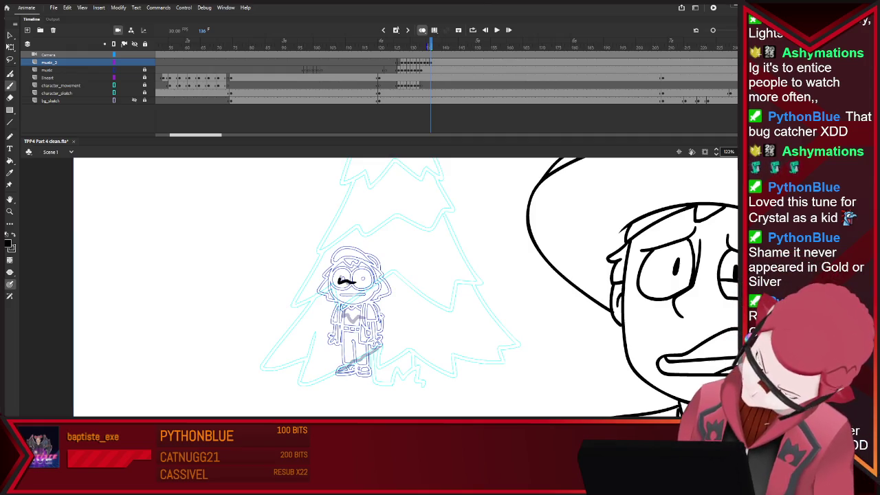
left_click_drag(344, 317, 365, 314)
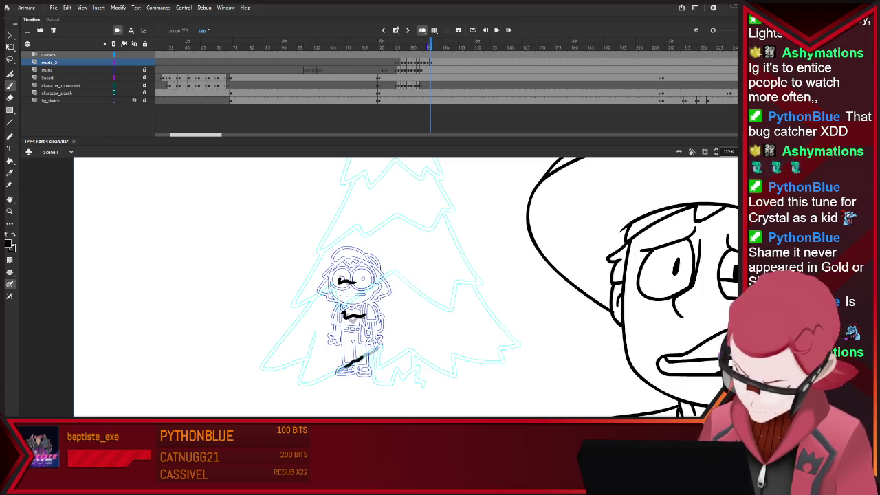
Step back and forth around frame 135 to review the rough timing marks
key(".")
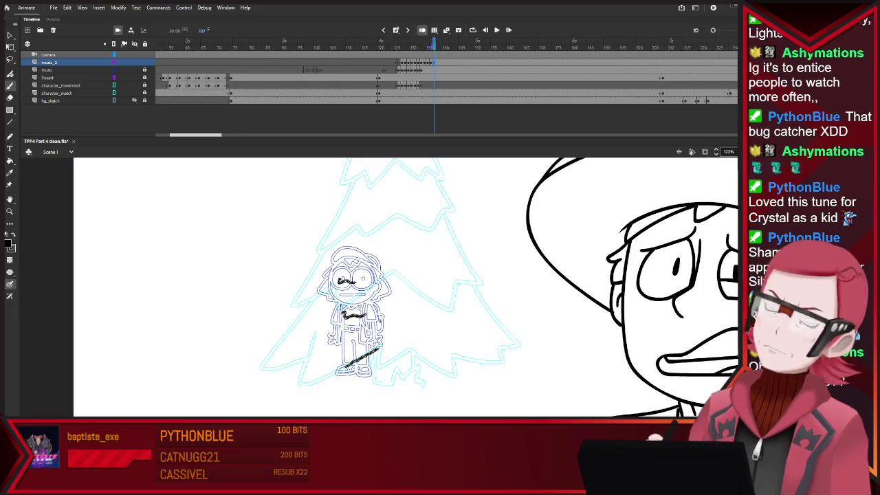
key("v")
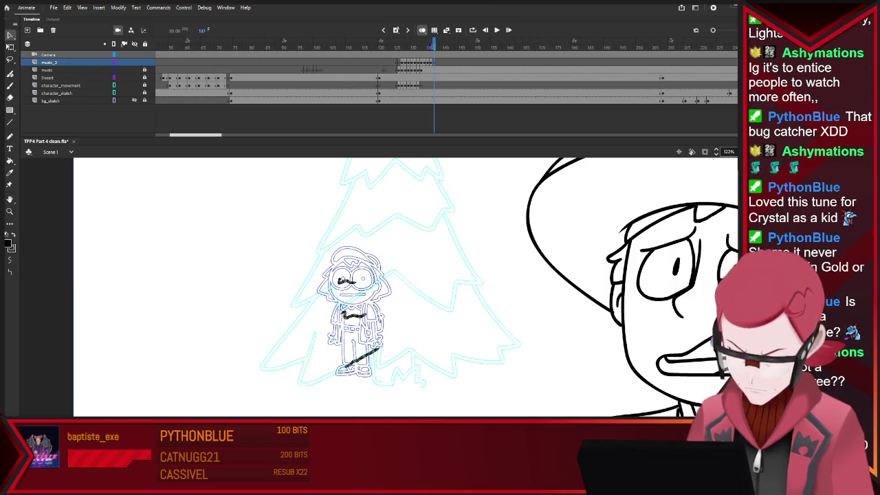
key("ctrl+z")
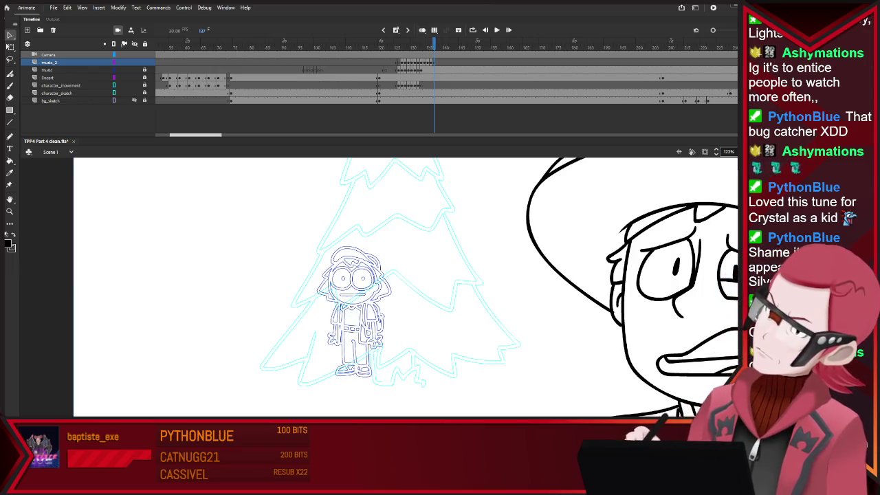
key("comma")
key("comma")
key("period")
key("period")
key("period")
key("period")
key("period")
key("period")
key("comma")
key("comma")
key("comma")
key("comma")
key("comma")
key("comma")
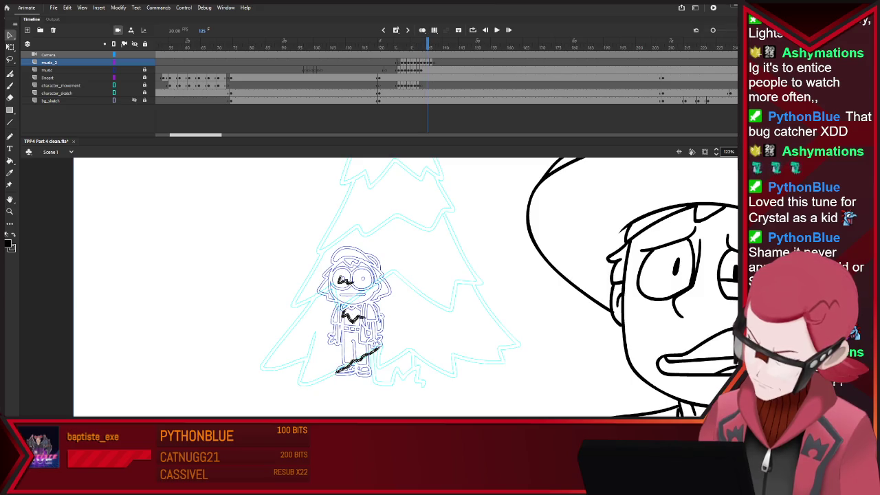
key("comma")
key("comma")
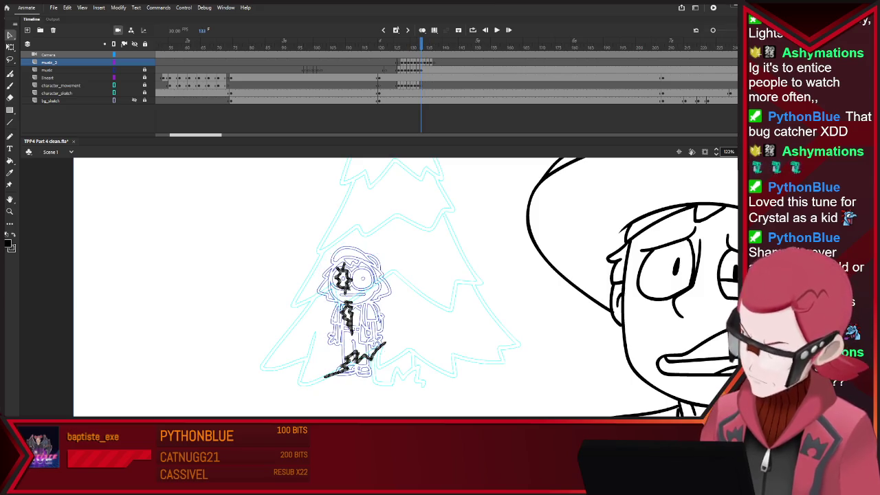
key("period")
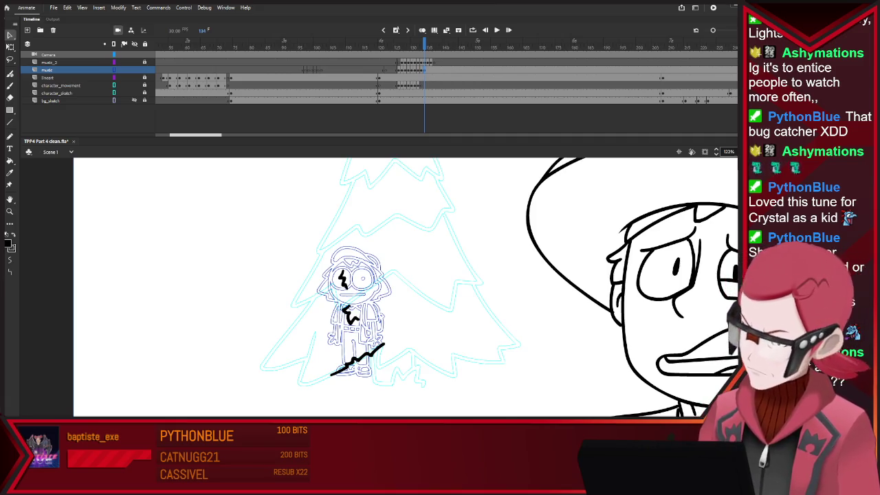
With onion skin on, shrink the character on frame 134 and nudge it right
key("alt+shift+o")
left_click_drag(354, 309, 356, 307)
key("q")
key("ctrl+z")
key("ctrl+z")
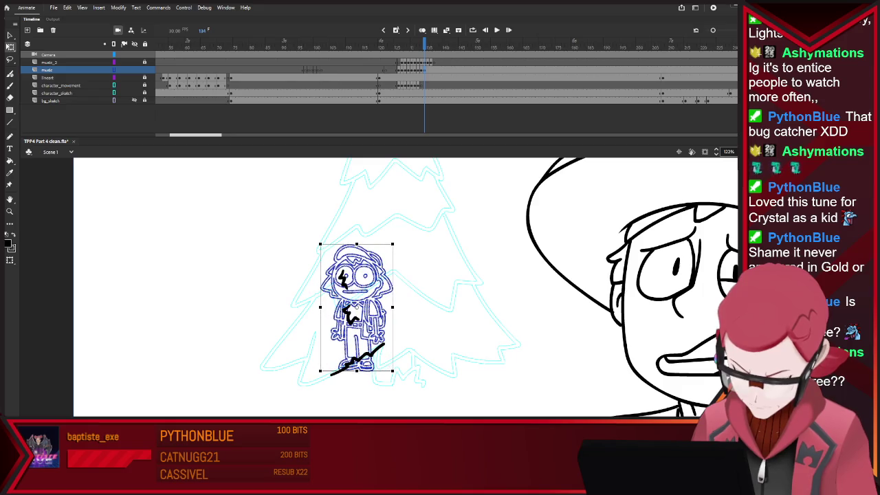
key("Right")
key("Right")
key("Right")
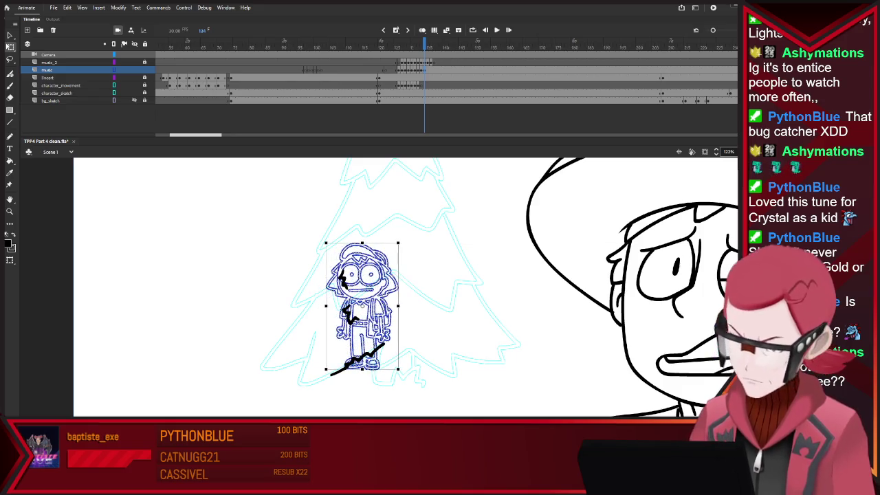
On frames 135 and 136, shrink the character slightly and nudge it up and right
key("period")
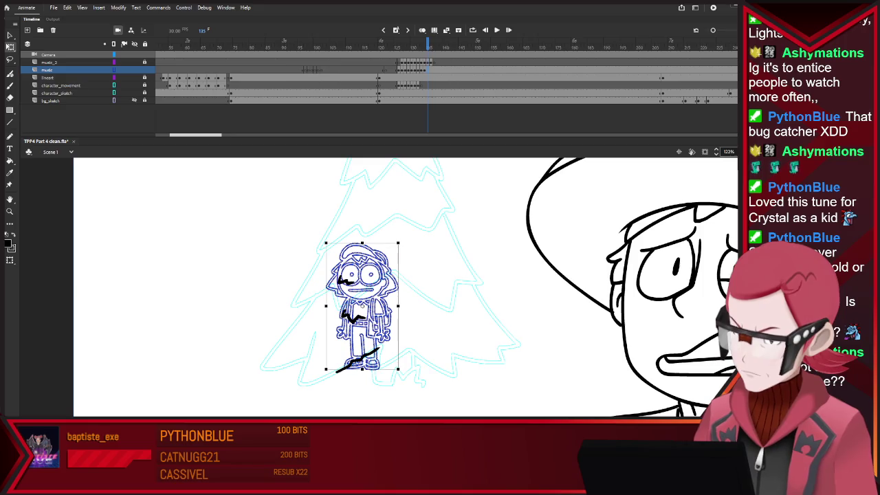
left_click_drag(326, 244, 334, 250)
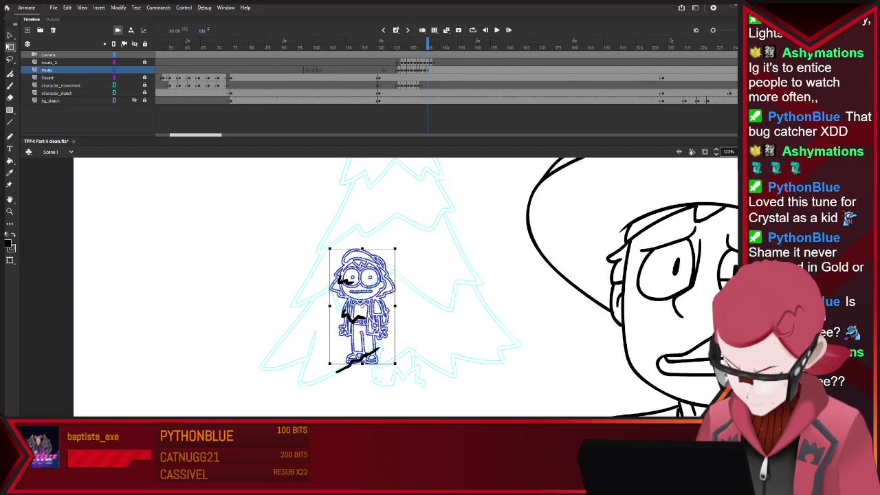
key("Right")
key("Right")
key("Up")
key("Up")
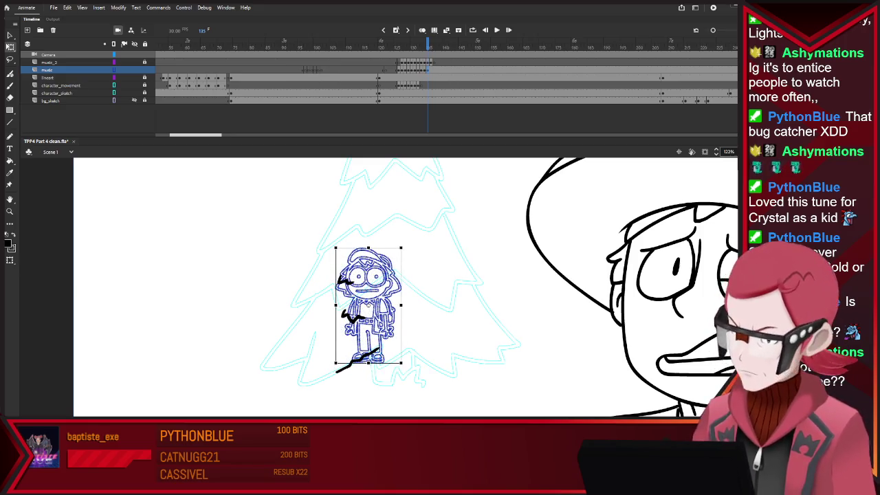
key("period")
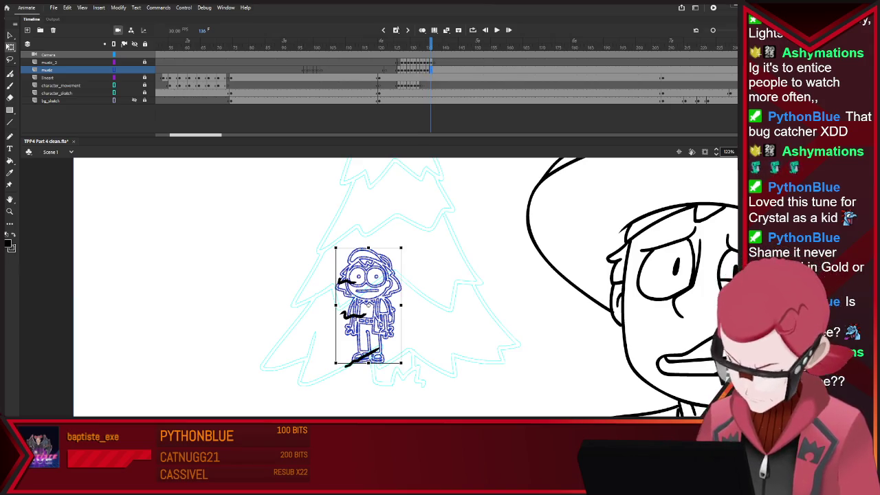
left_click_drag(368, 306, 371, 301)
left_click_drag(337, 243, 337, 245)
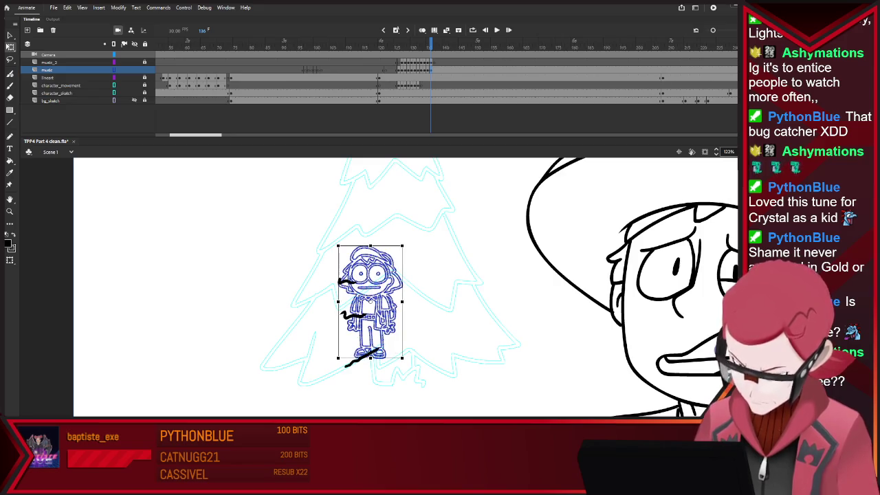
Step between frames 129 and 137 to check the adjusted motion, ending on 136
key("period")
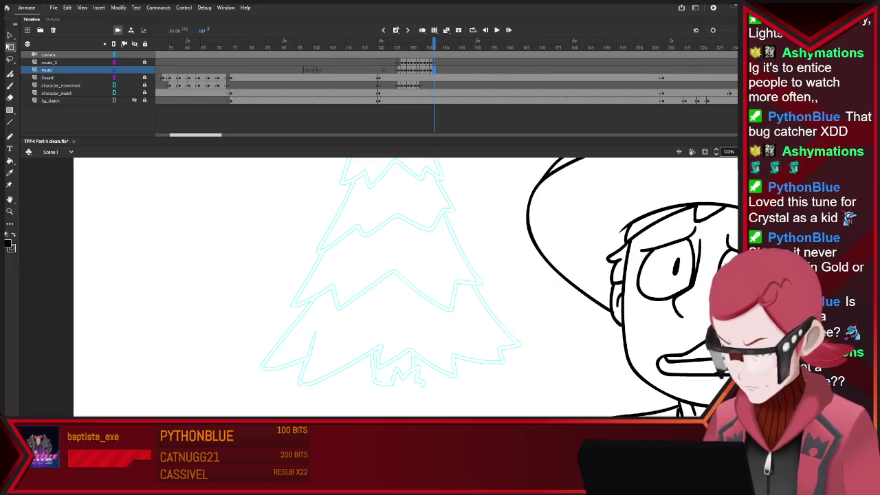
key("comma")
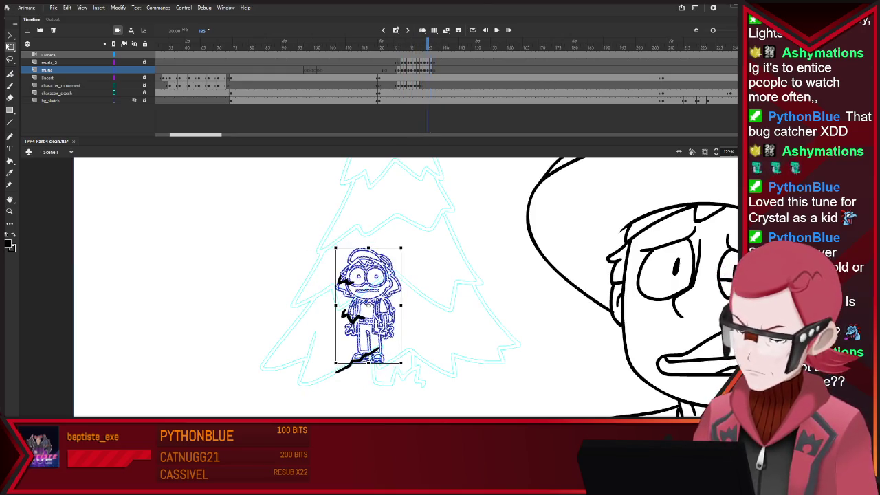
key("comma")
key("comma")
key("comma")
key("comma")
key("comma")
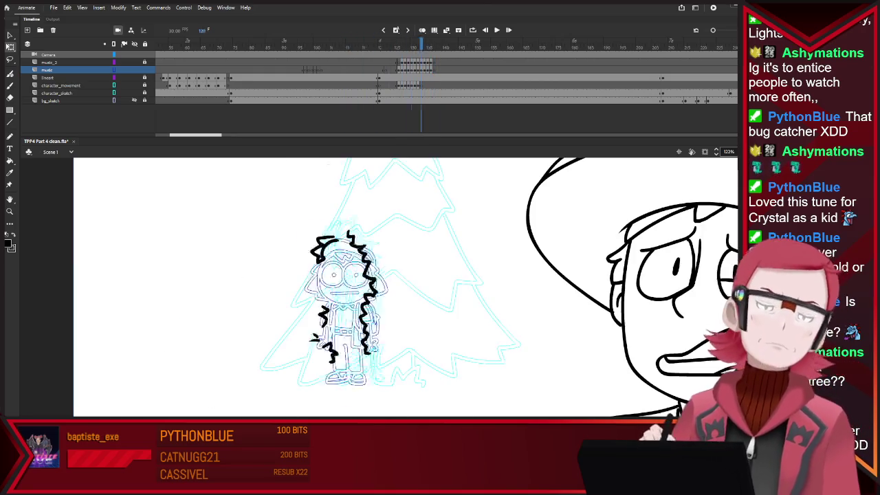
key("comma")
key("comma")
key("comma")
key("comma")
key("comma")
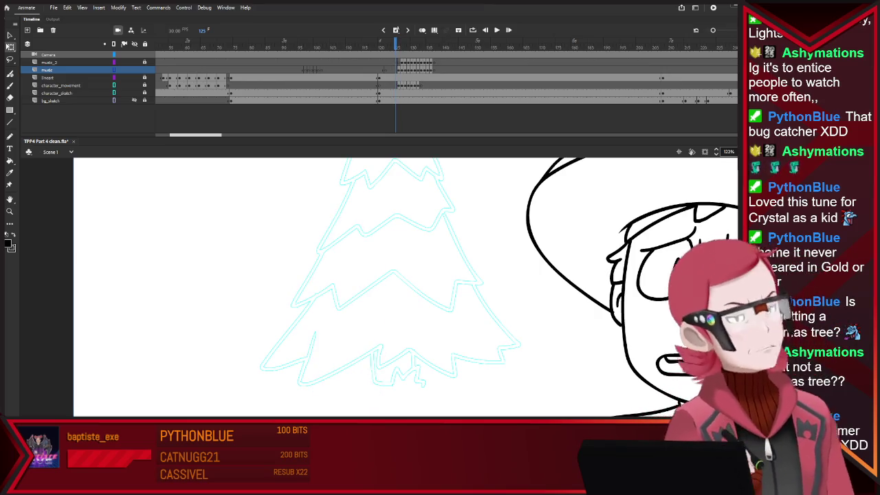
key("period")
key("period")
key("period")
key("period")
key("period")
key("period")
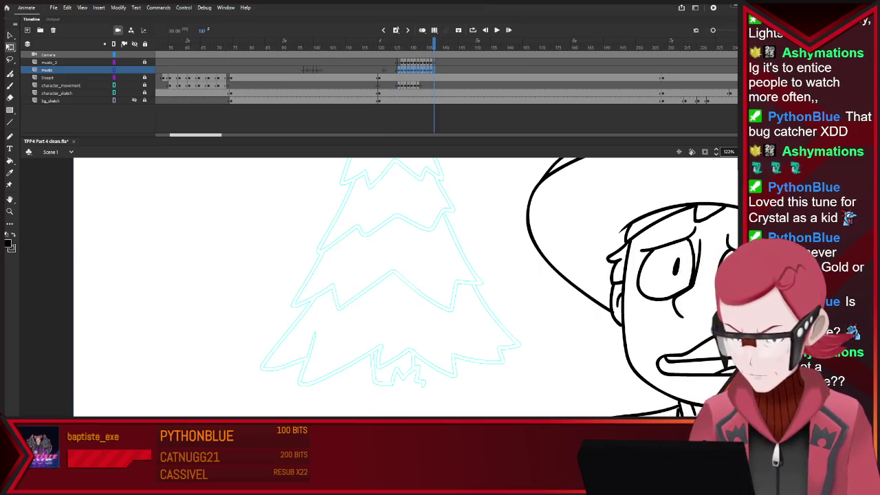
key("comma")
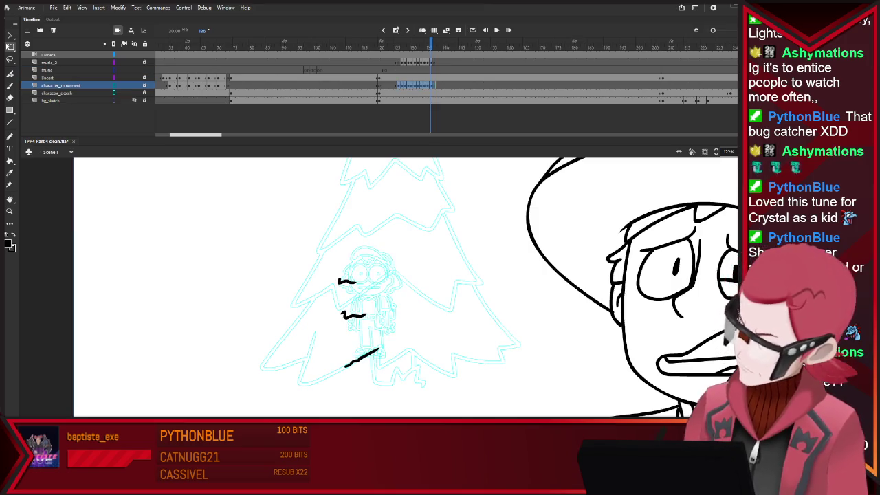
left_click(426, 69)
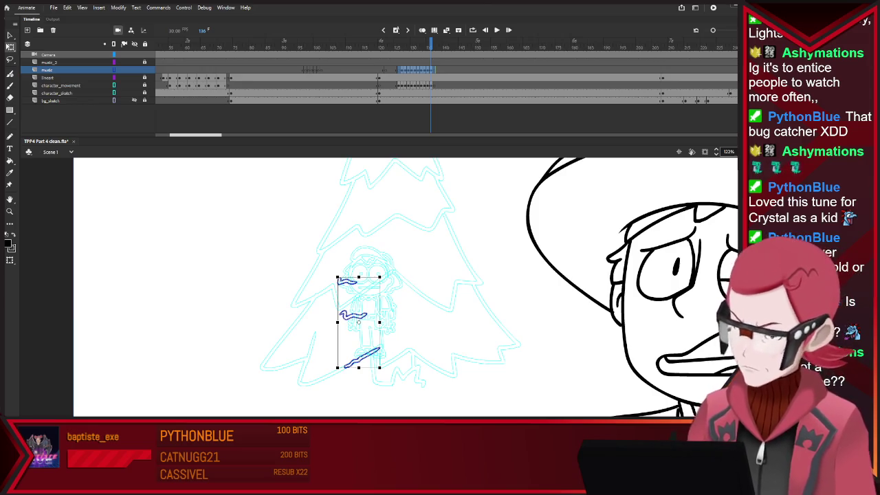
key("Escape")
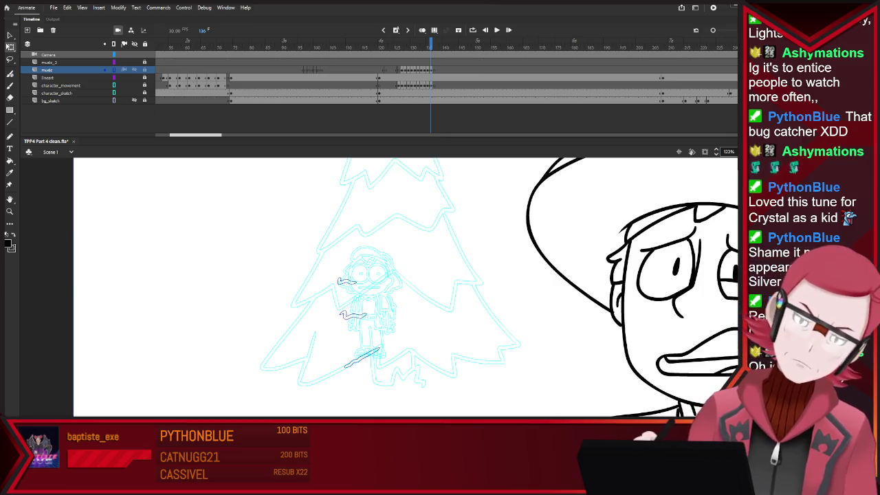
key("Escape")
scroll(406, 287, "down", 5)
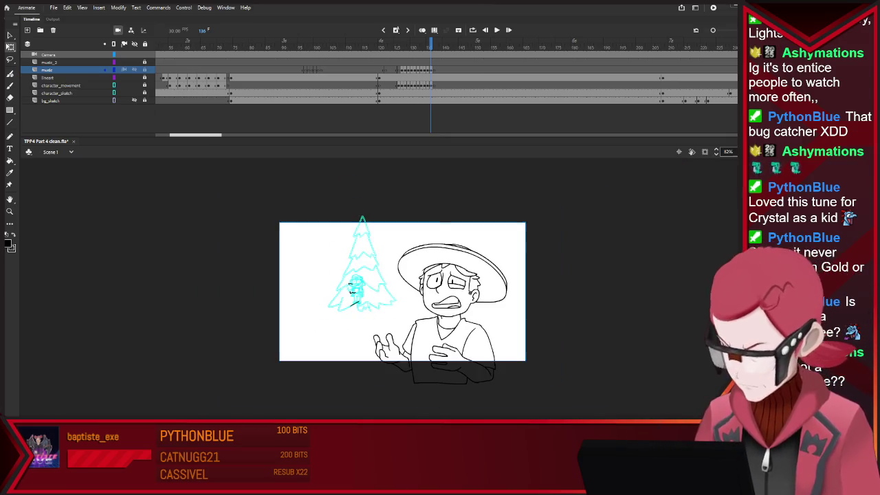
Unhide the bg_sketch layer and step through the animation frames
scroll(406, 288, "down", 1)
scroll(405, 287, "up", 1)
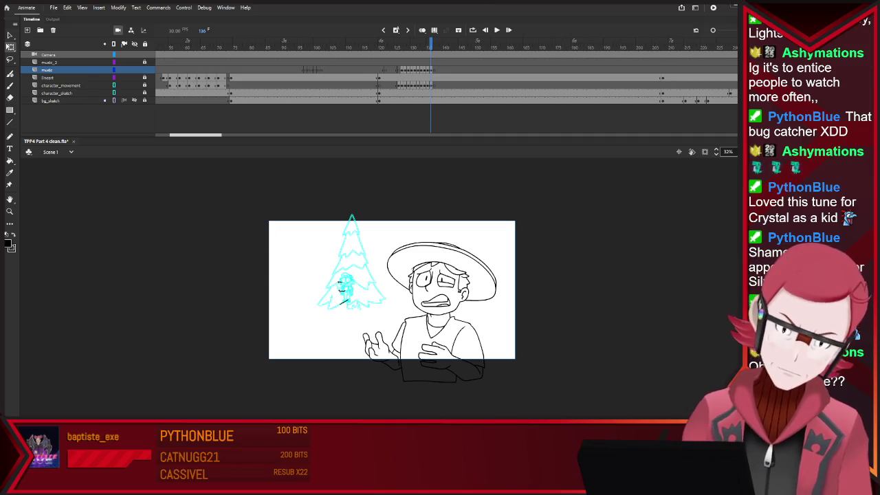
left_click(134, 101)
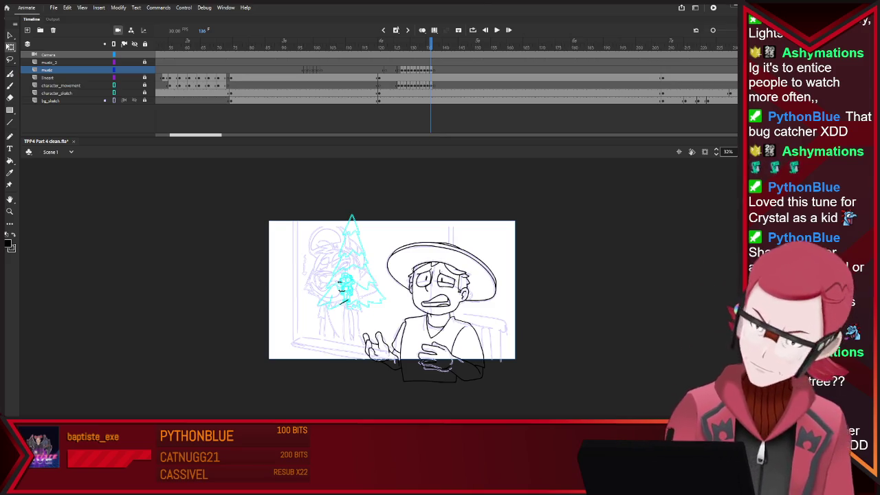
key("Return")
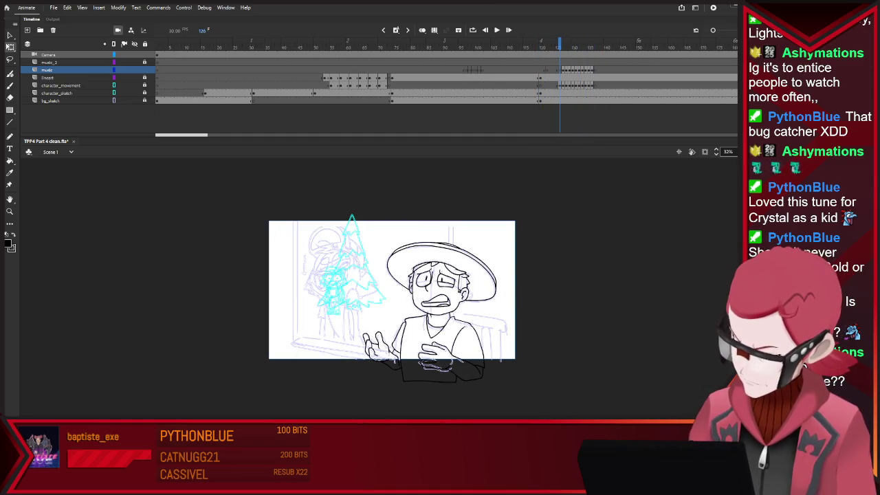
key("period")
Select the character_movement layer, play the animation, and zoom in on the stage
left_click(61, 85)
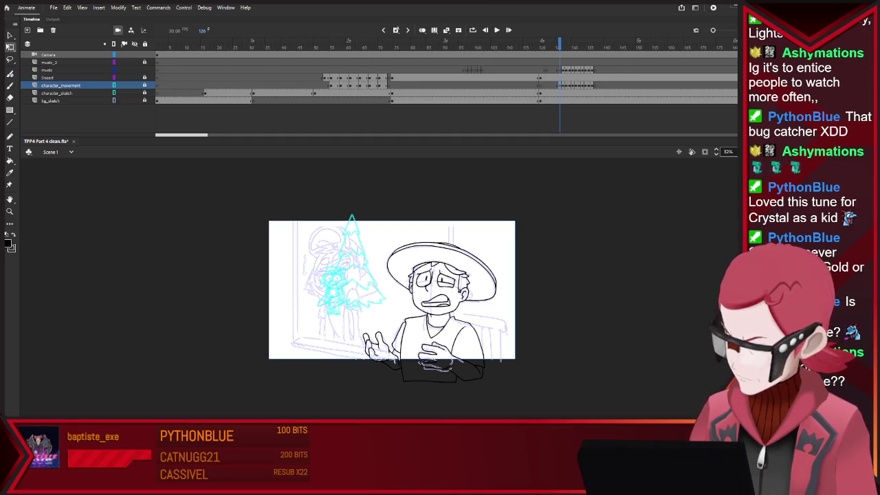
key("Return")
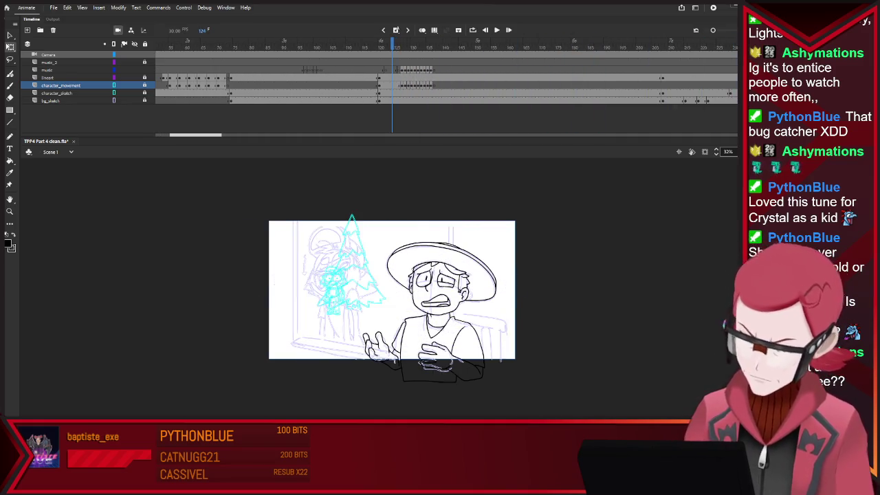
key("ctrl+equal")
scroll(350, 282, "up", 1)
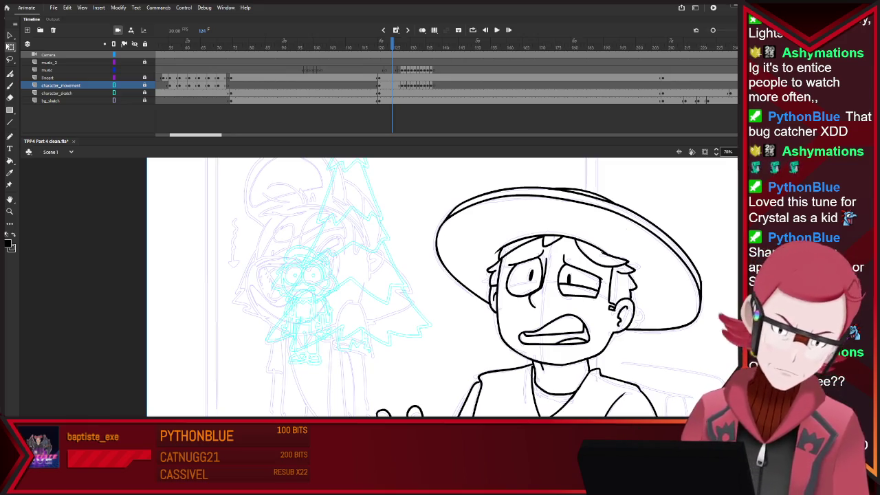
Turn off outline view on both character layers, select character_sketch, and scrub to frame 123
left_click(114, 92)
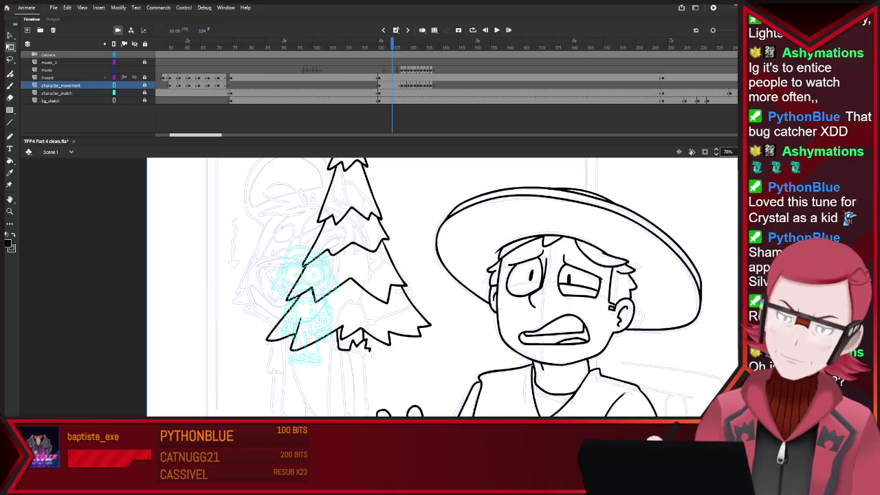
left_click(114, 85)
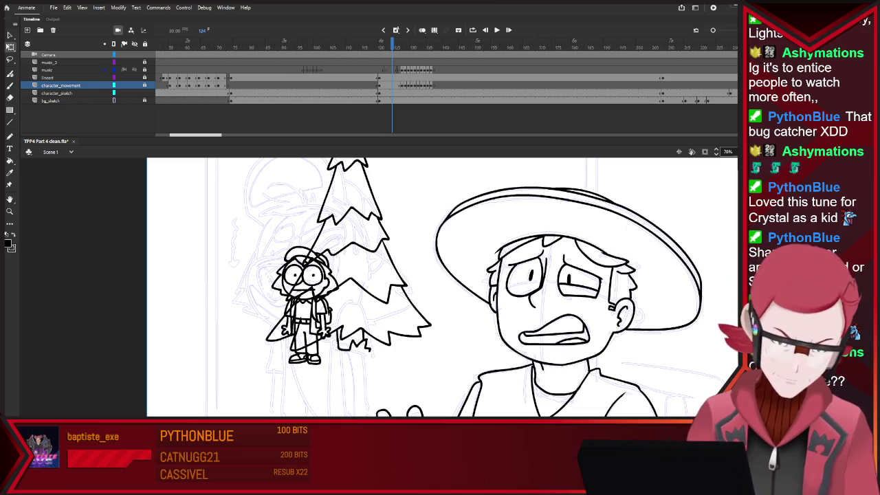
left_click(59, 93)
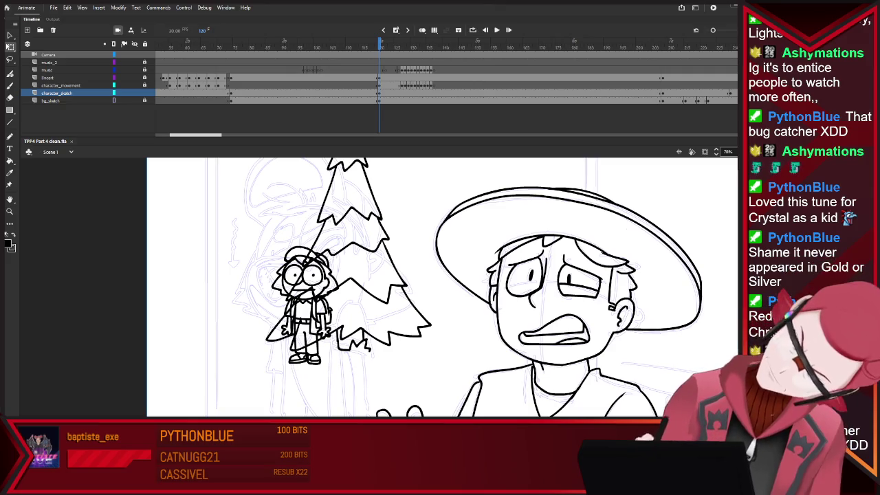
left_click(241, 41)
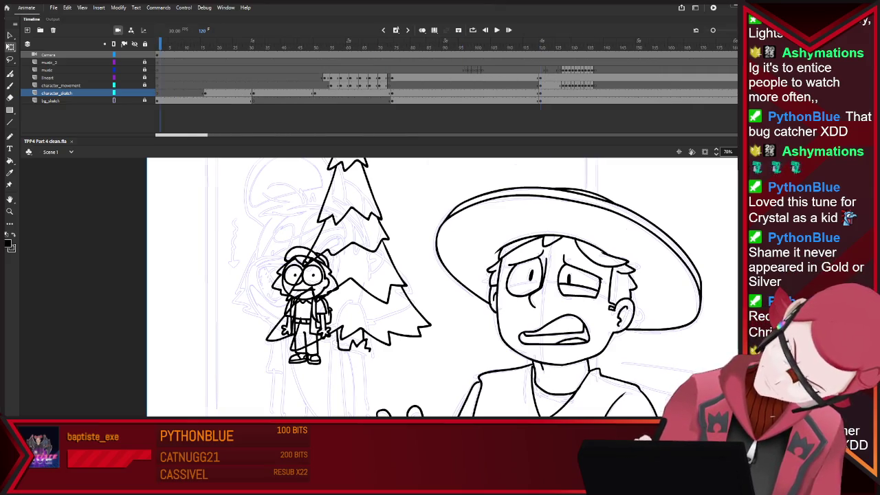
left_click(357, 41)
left_click(559, 41)
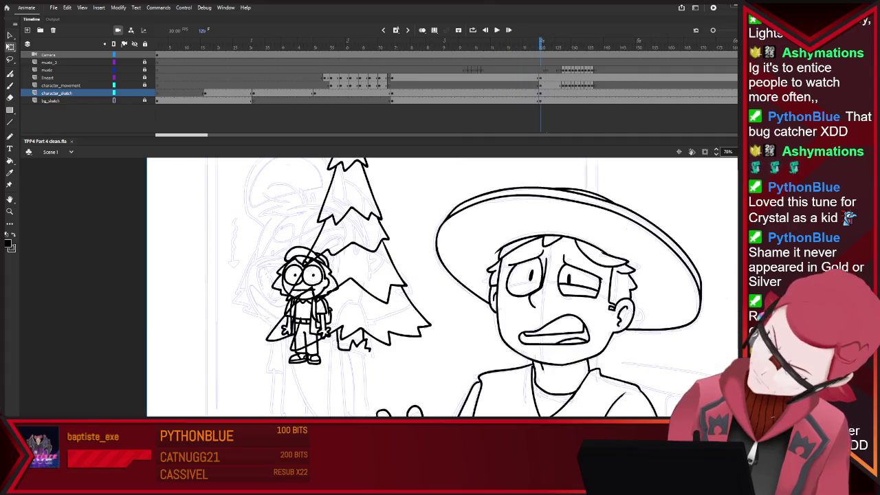
mouse_move(559, 41)
left_mouse_down()
mouse_move(515, 41)
mouse_move(542, 41)
left_mouse_up()
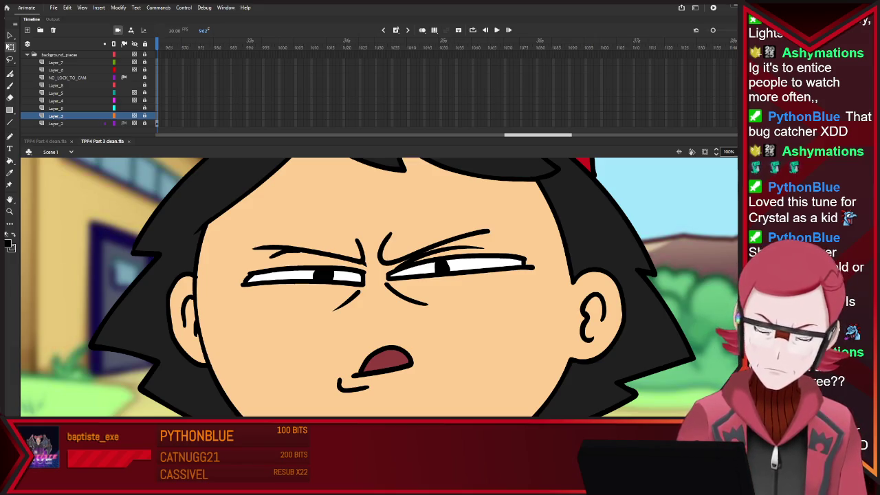
Zoom out to view the whole Part 3 stage, then return to the Part 4 file
key("ctrl+2")
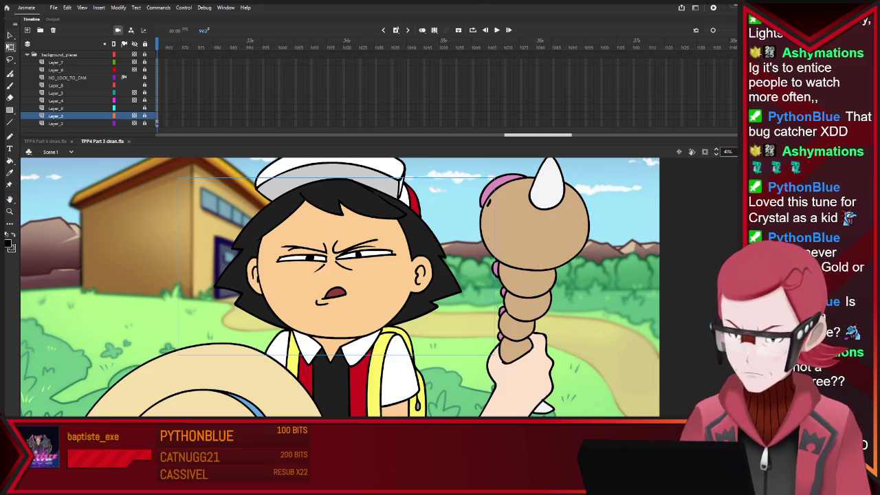
key("ctrl+minus")
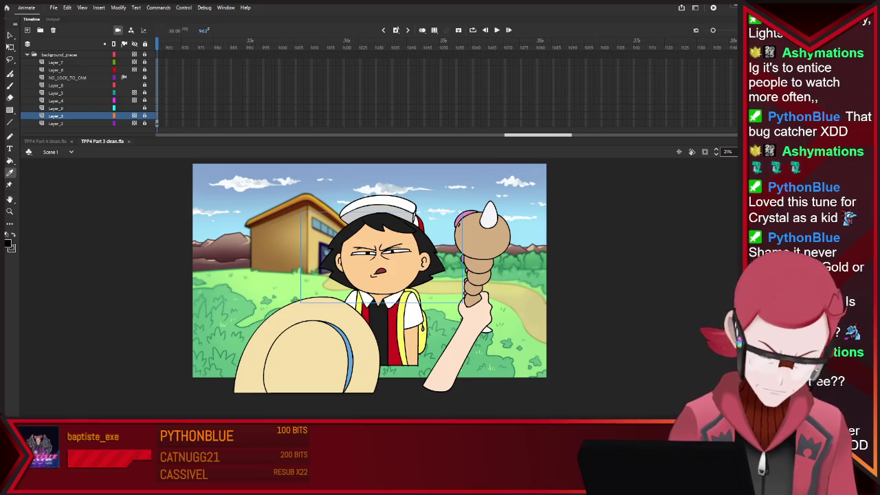
scroll(369, 275, "up", 2)
scroll(369, 275, "up", 4)
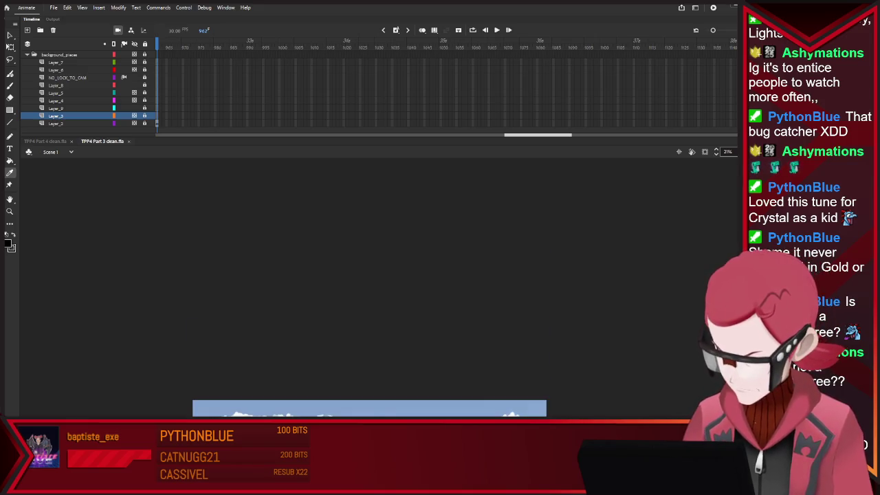
scroll(369, 275, "down", 4)
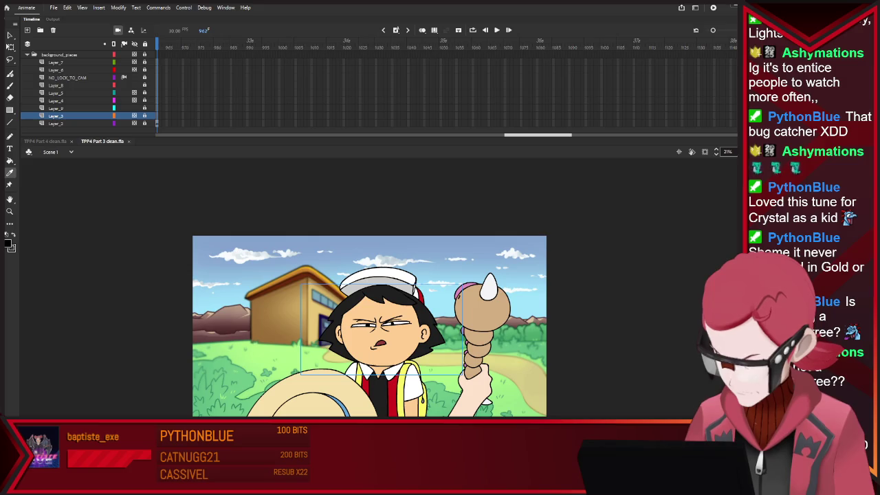
key("ctrl+Tab")
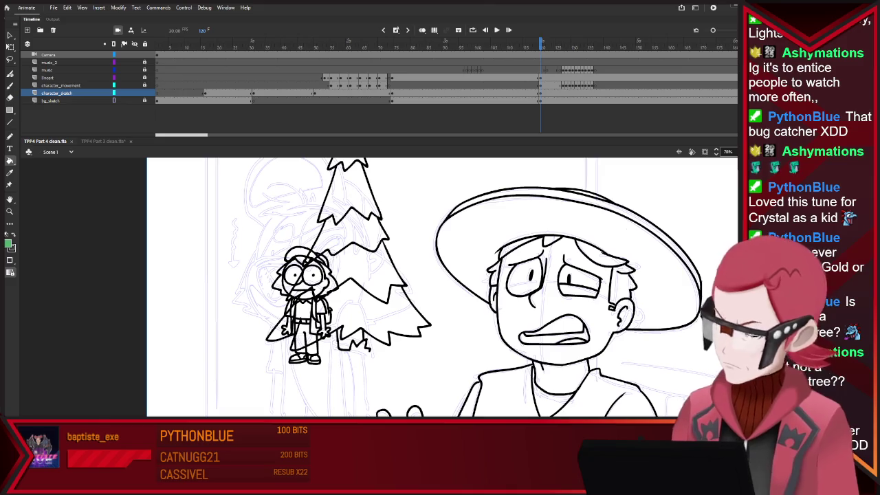
Fill three sections of the pine tree with green and zoom in on it
left_click(365, 281)
left_click(351, 206)
left_click(399, 323)
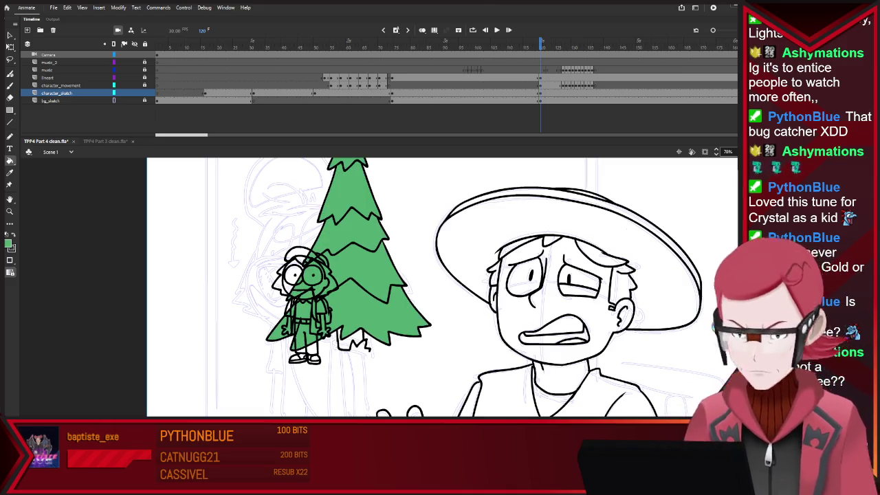
key("ctrl+minus")
key("ctrl+minus")
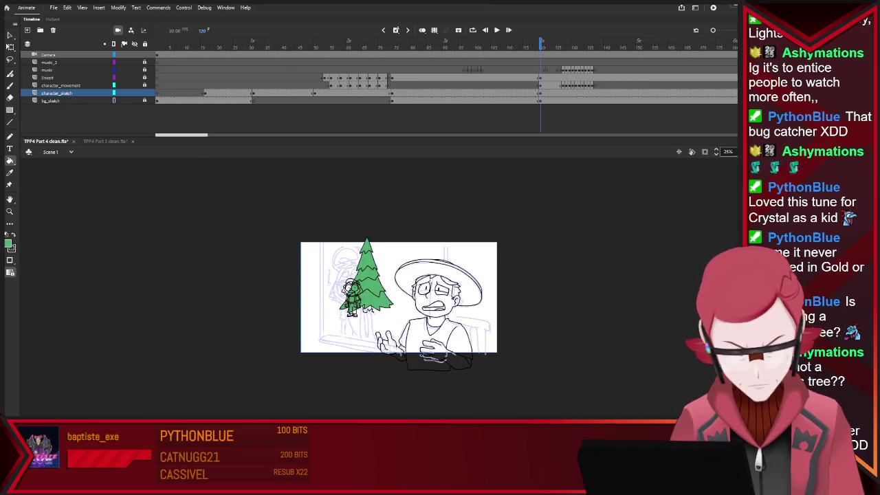
key("ctrl+equal")
key("ctrl+equal")
key("ctrl+equal")
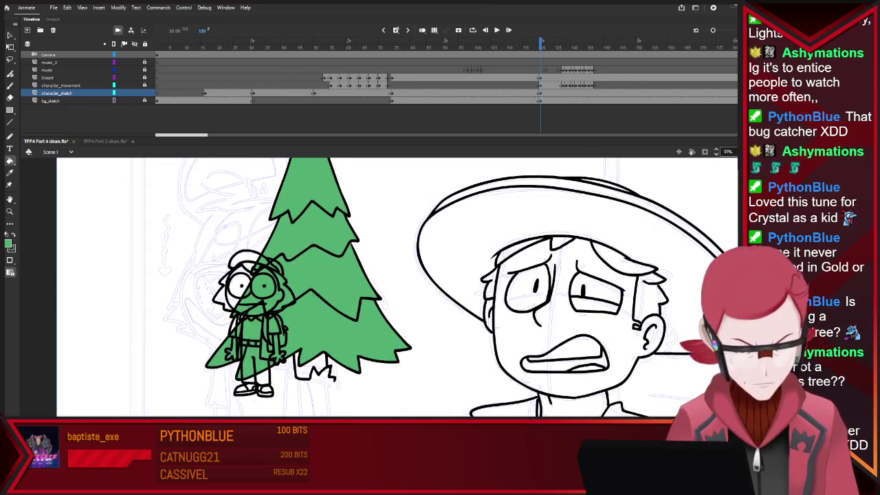
key("ctrl+equal")
Compare against the Part 3 file, return to Part 4, and reframe the tree and character
key("ctrl+Tab")
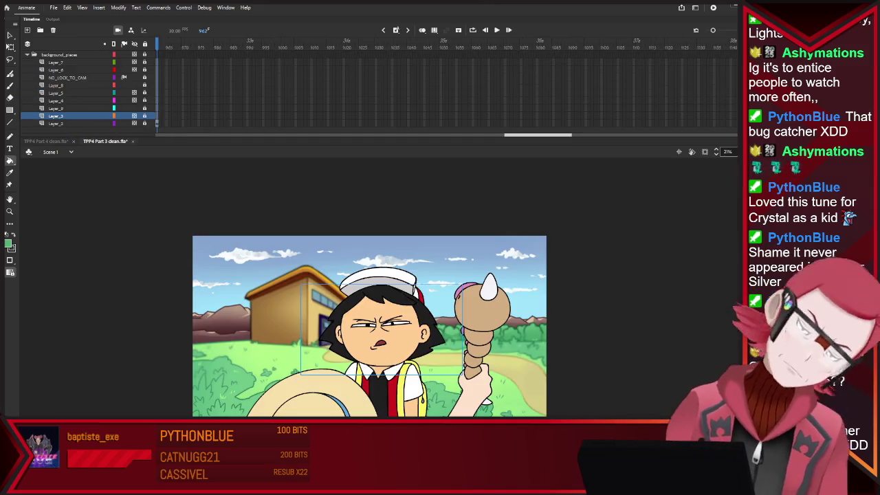
key("ctrl+equal")
key("ctrl+equal")
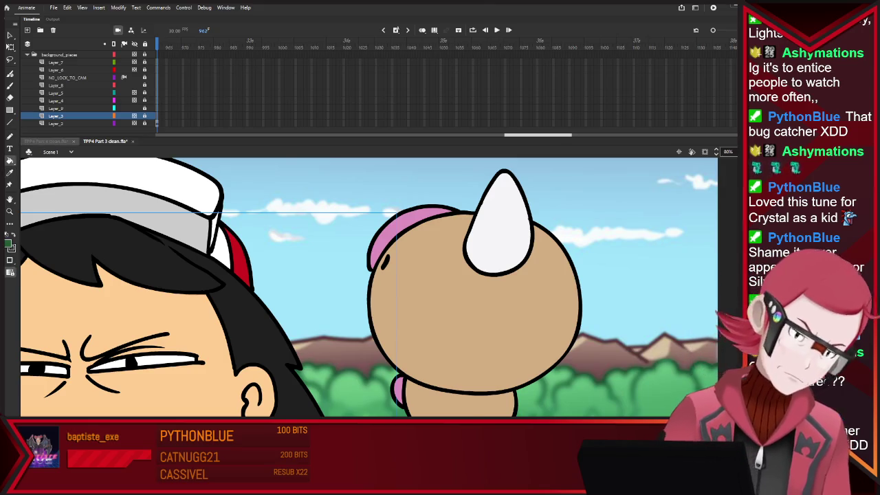
key("ctrl+Tab")
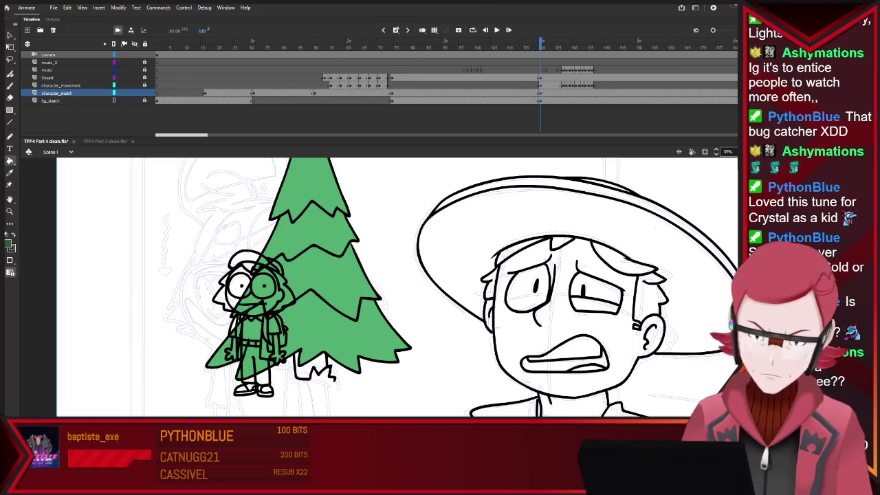
key("ctrl+minus")
key("ctrl+minus")
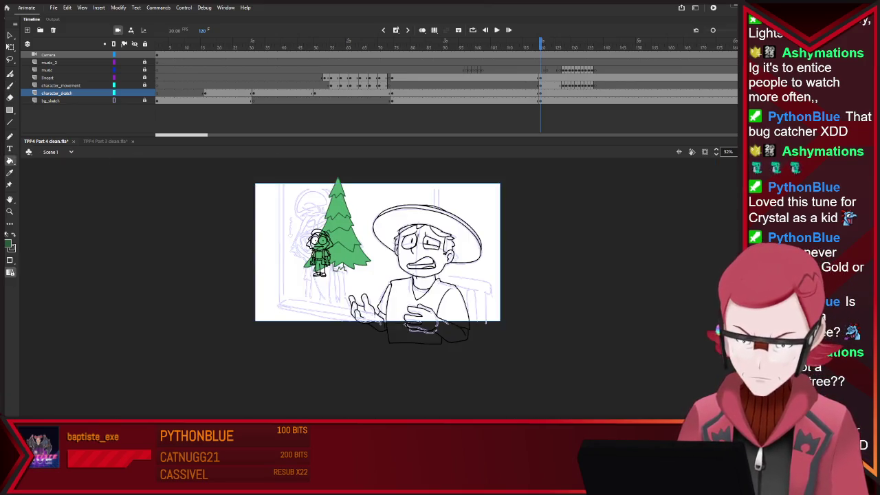
key("ctrl+equal")
key("ctrl+equal")
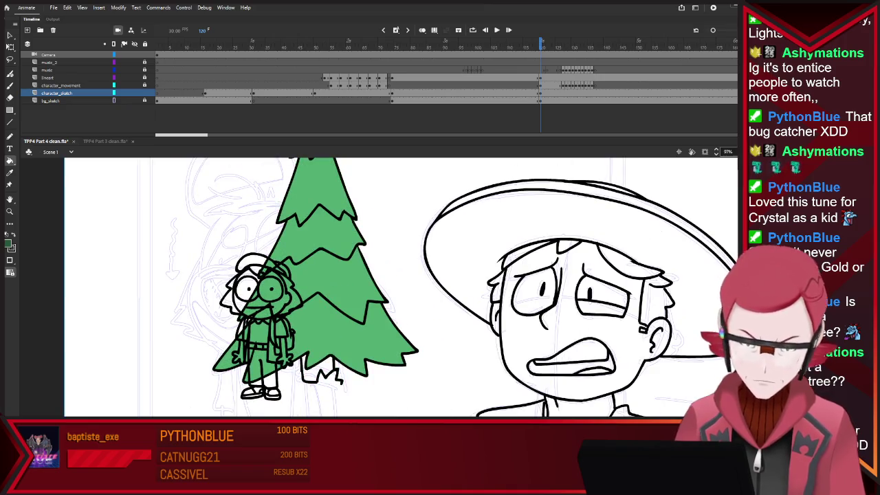
key("b")
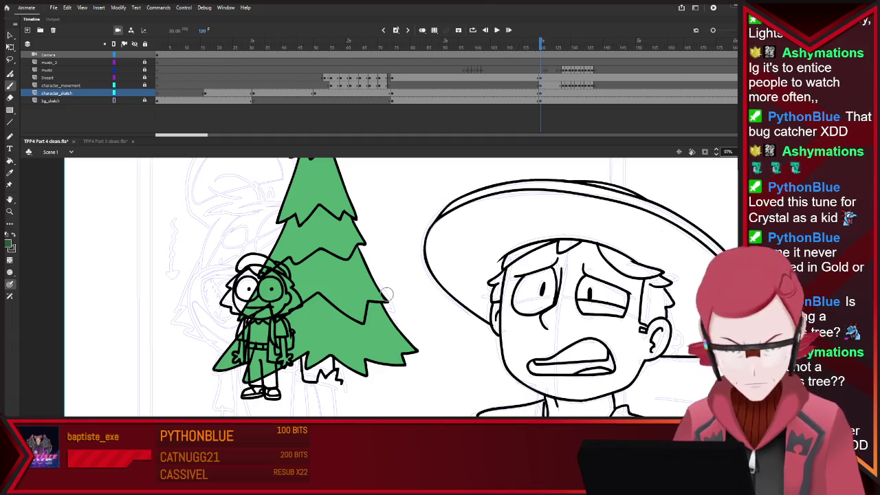
mouse_move(294, 212)
left_mouse_down()
mouse_move(299, 224)
mouse_move(327, 213)
mouse_move(344, 220)
left_mouse_up()
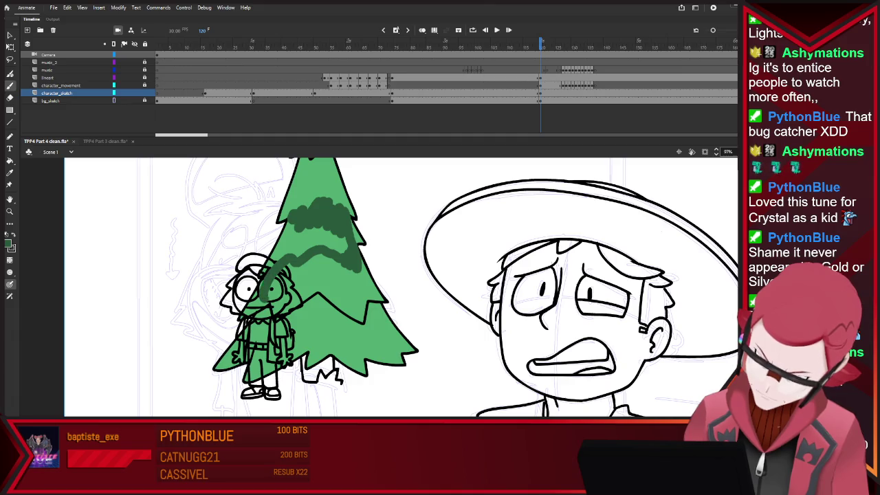
mouse_move(282, 327)
left_mouse_down()
mouse_move(312, 292)
mouse_move(355, 315)
mouse_move(379, 309)
mouse_move(304, 357)
mouse_move(330, 351)
left_mouse_up()
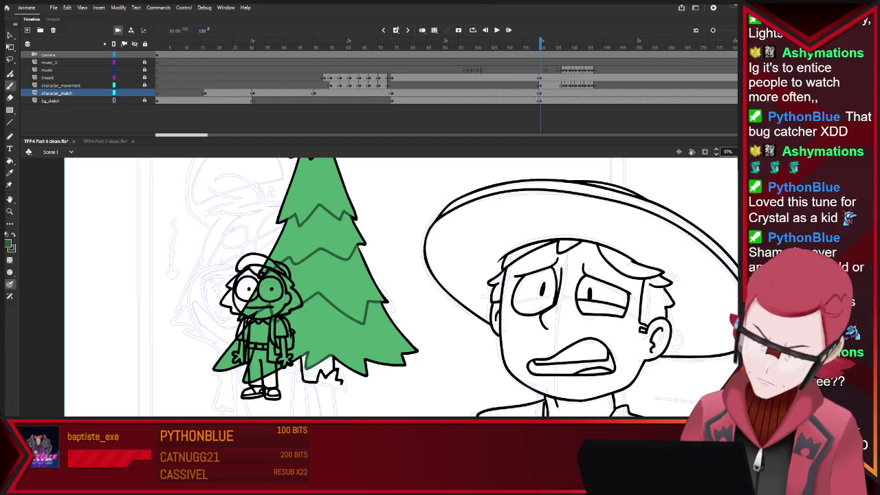
key("ctrl+minus")
scroll(408, 275, "up", 1)
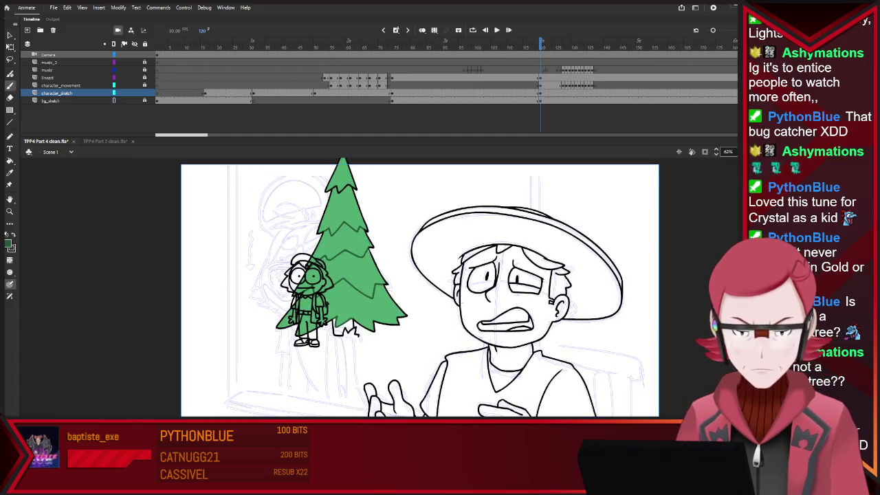
scroll(420, 286, "up", 3)
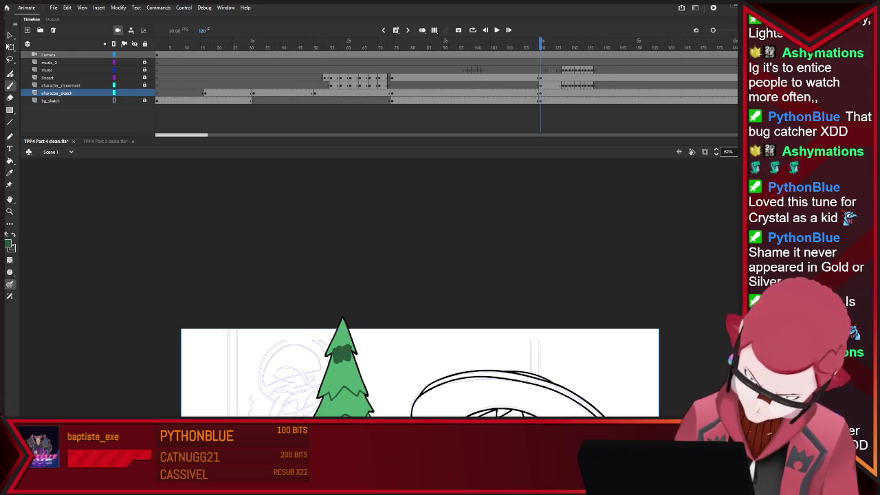
scroll(419, 330, "down", 3)
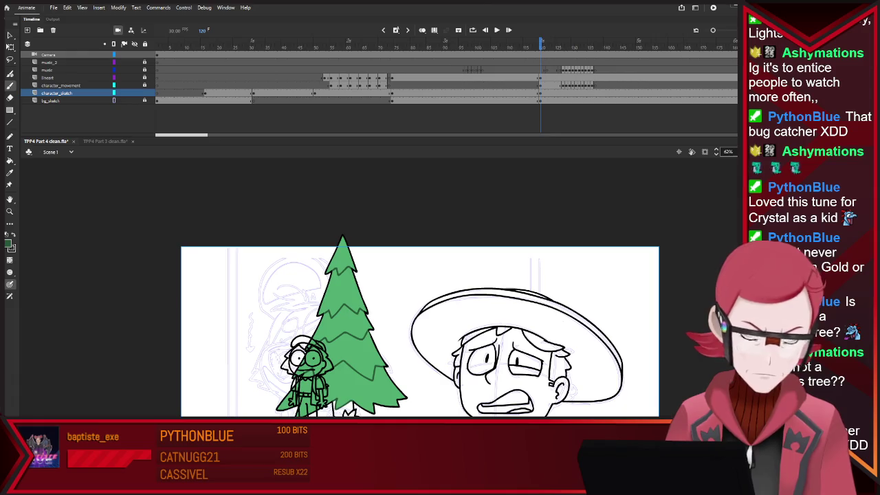
key("ctrl+Tab")
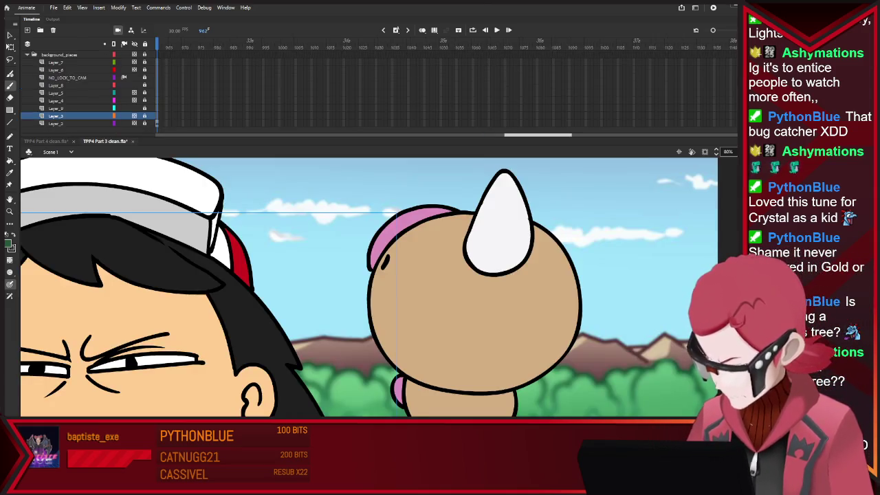
scroll(370, 287, "down", 5)
scroll(369, 288, "down", 2)
scroll(369, 287, "down", 2)
scroll(369, 287, "down", 2)
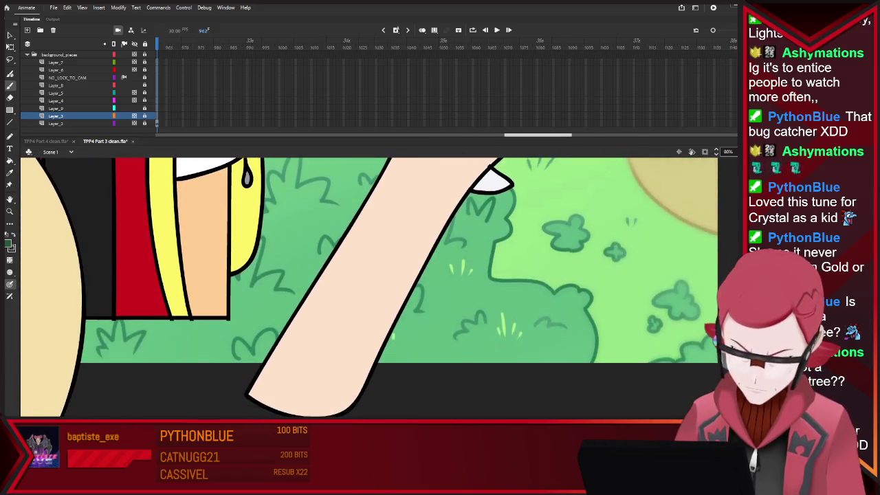
scroll(370, 286, "up", 2)
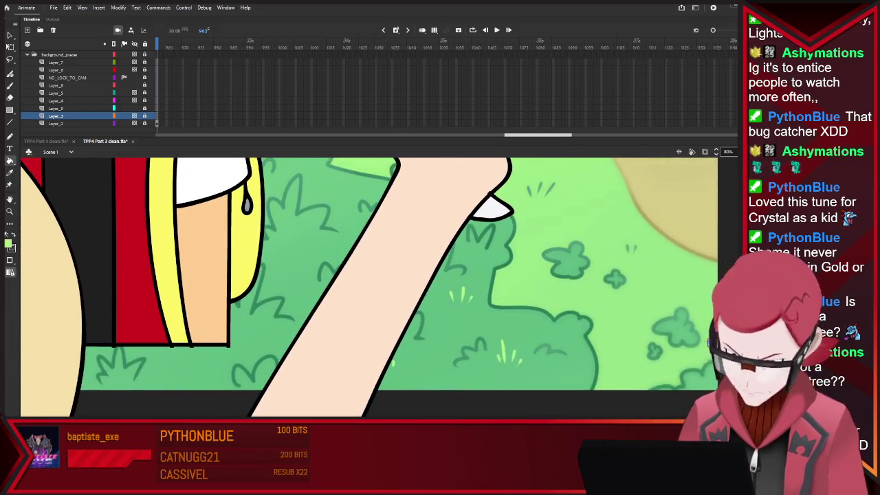
left_click(45, 141)
key("b")
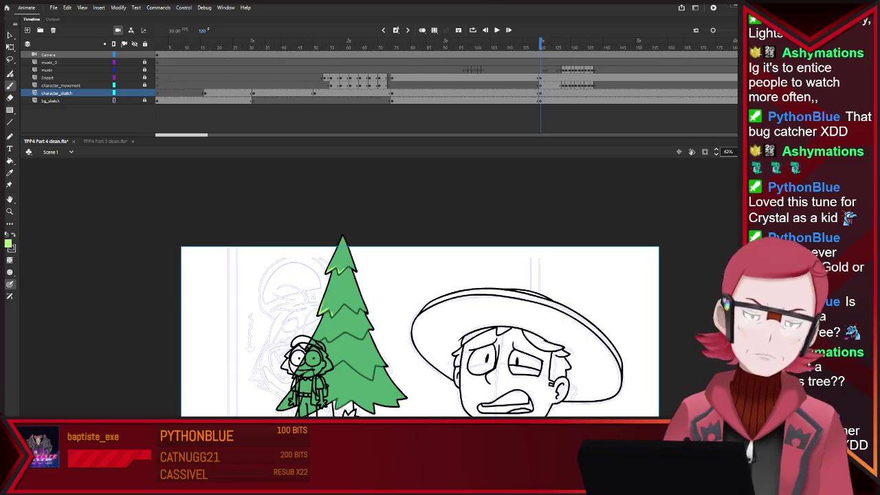
Step through the character's frames, then show the TPP4 Part 3 forest scene fully zoomed out
scroll(419, 330, "down", 3)
scroll(419, 249, "up", 1)
scroll(420, 249, "up", 1)
scroll(419, 249, "down", 1)
scroll(362, 236, "up", 1)
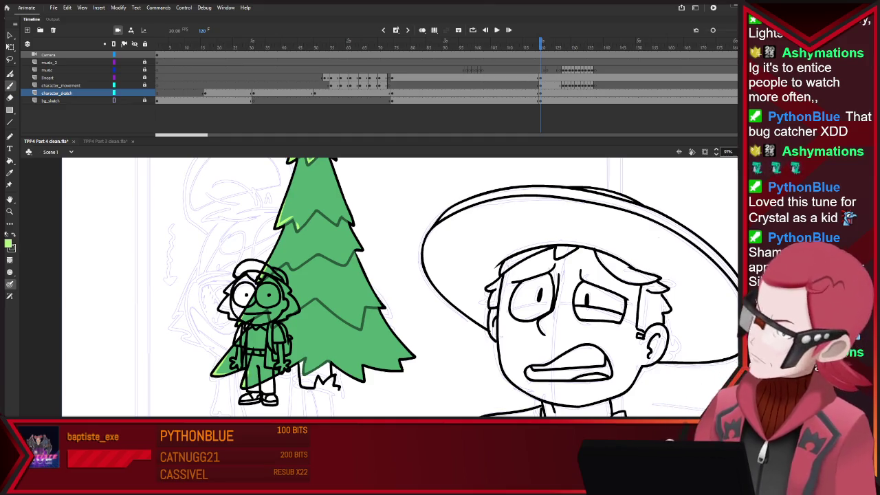
key("period")
key("period")
key("period")
key("period")
key("period")
key("period")
key("period")
key("period")
key("period")
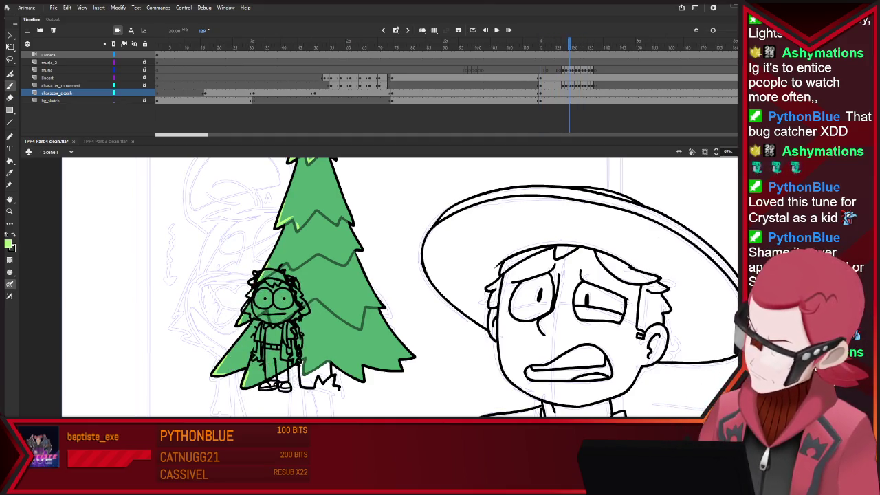
key("comma")
key("comma")
key("comma")
key("comma")
key("comma")
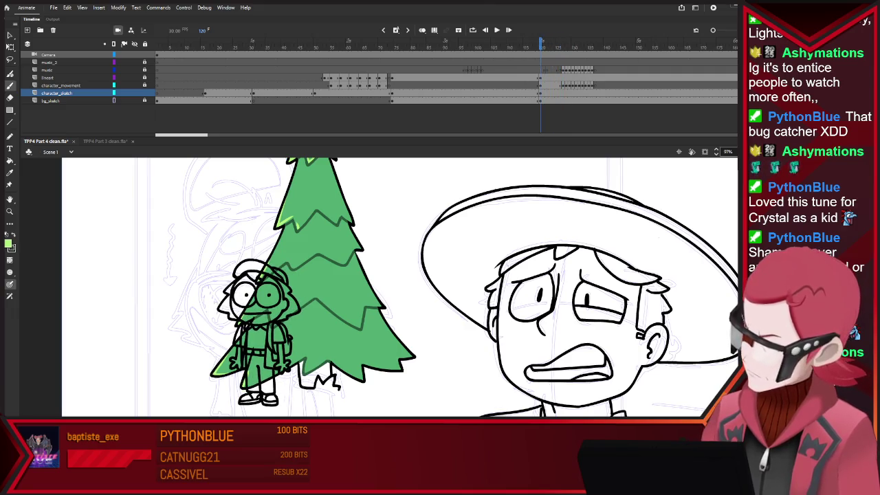
left_click(105, 141)
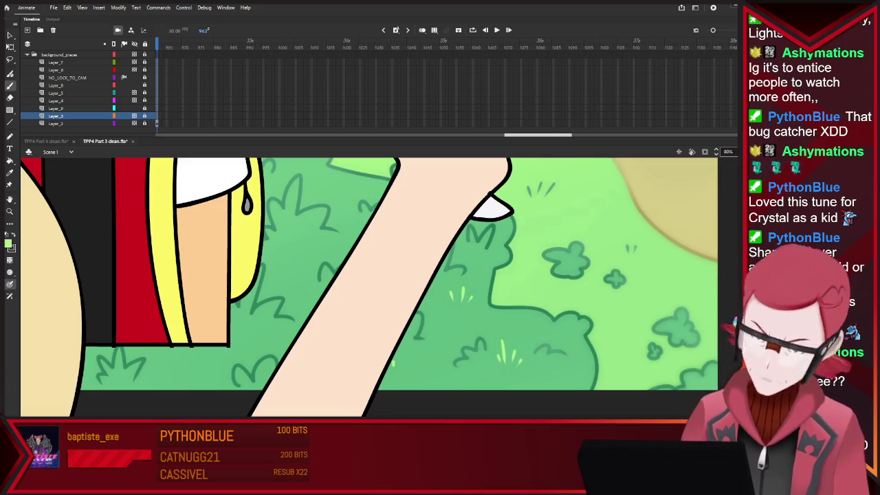
key("ctrl+minus")
key("ctrl+minus")
key("ctrl+minus")
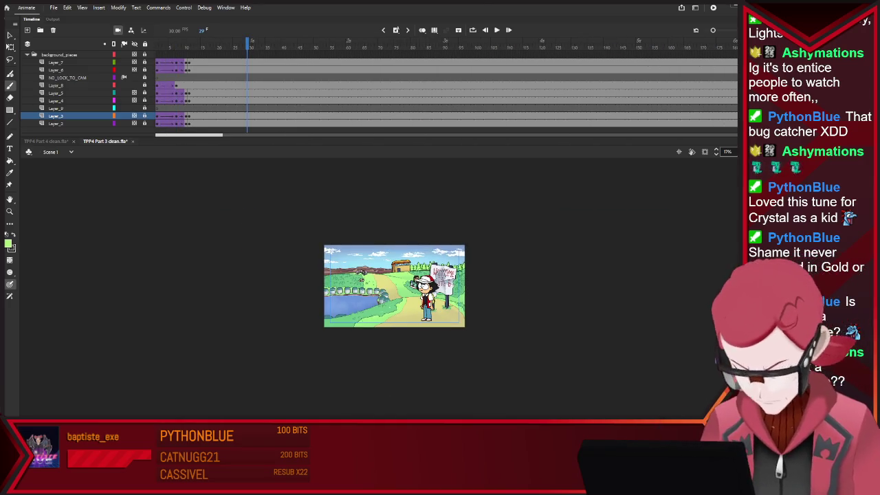
Zoom into the Part 3 forest trees and sample their green with the Eyedropper
key("ctrl+equal")
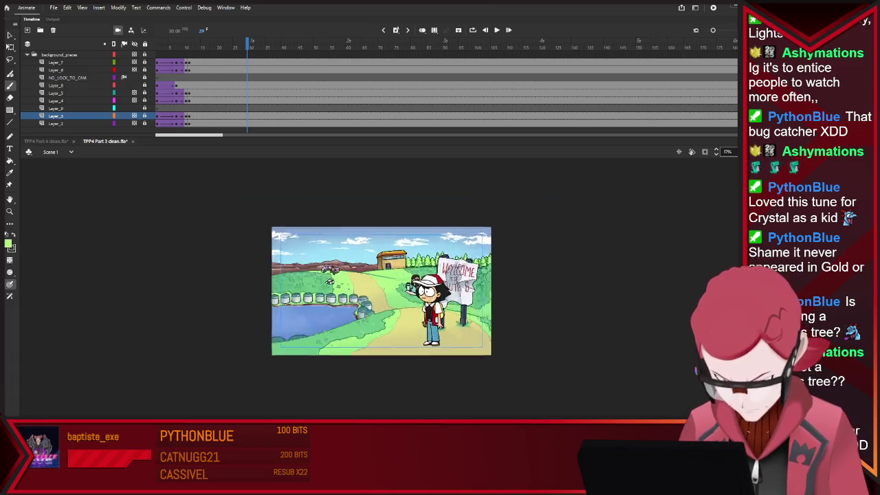
scroll(383, 280, "up", 3)
scroll(413, 268, "up", 3)
scroll(420, 264, "up", 1)
scroll(423, 265, "up", 5)
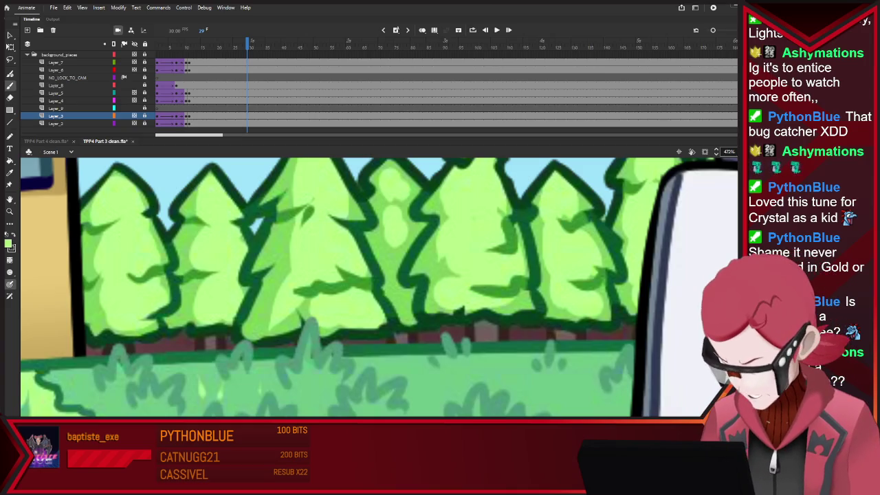
key("i")
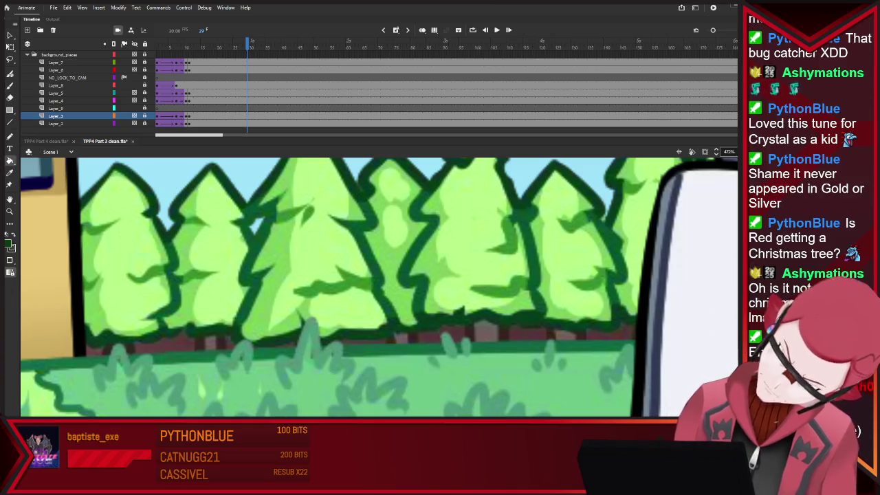
Fill the Part 4 pine tree sections with the sampled light lime green
left_click(45, 141)
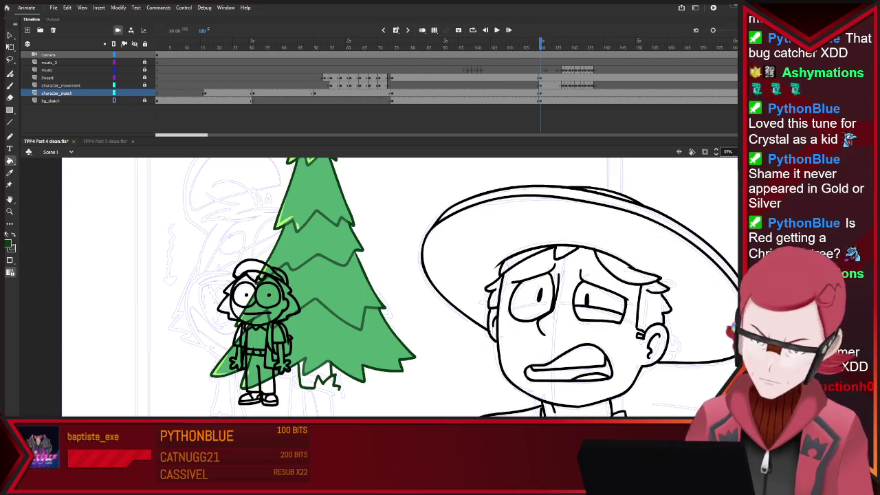
left_click(105, 141)
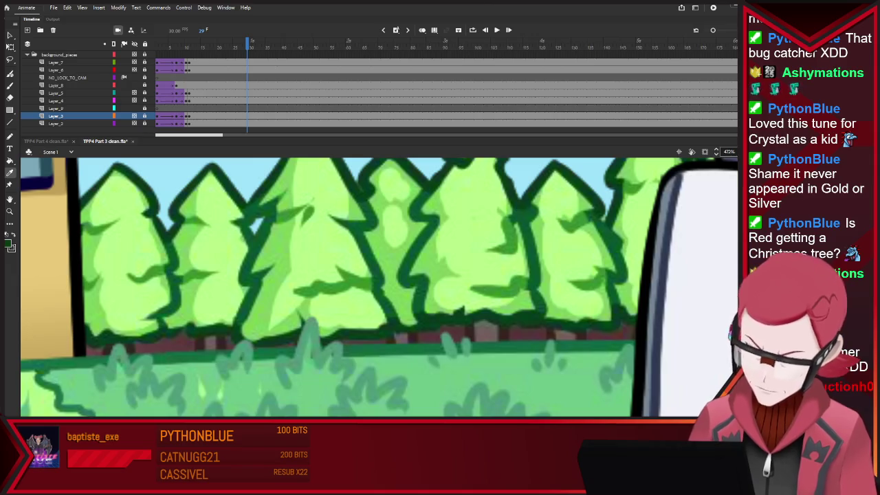
left_click(45, 141)
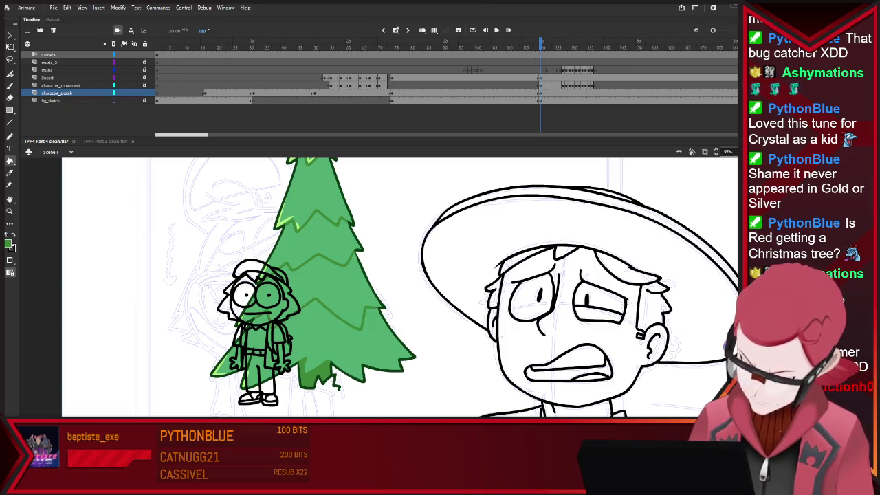
key("ctrl+z")
key("ctrl+z")
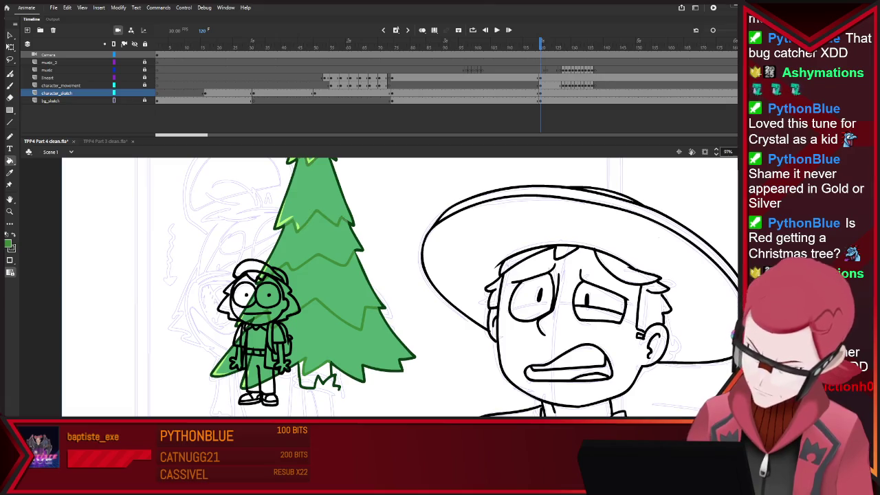
left_click(105, 141)
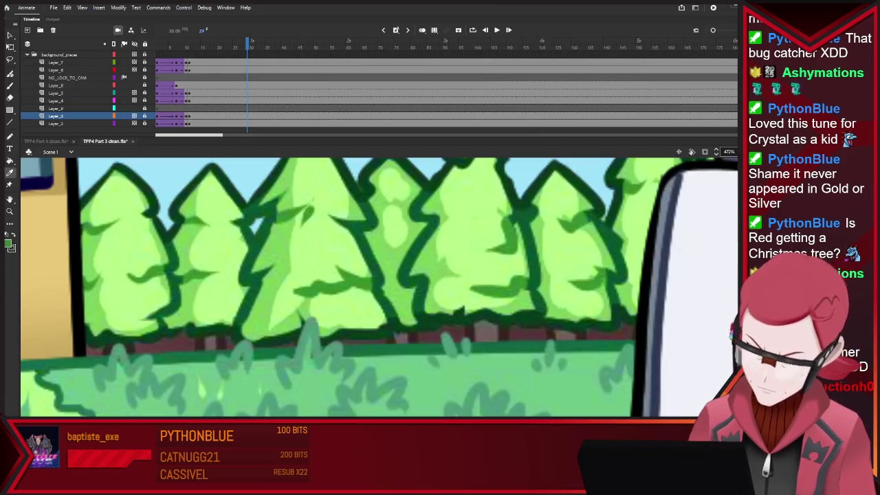
left_click(46, 141)
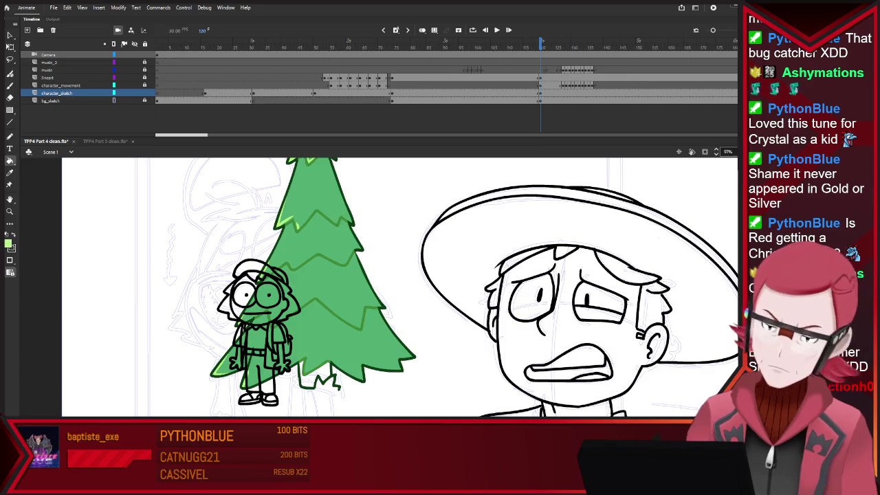
key("ctrl+z")
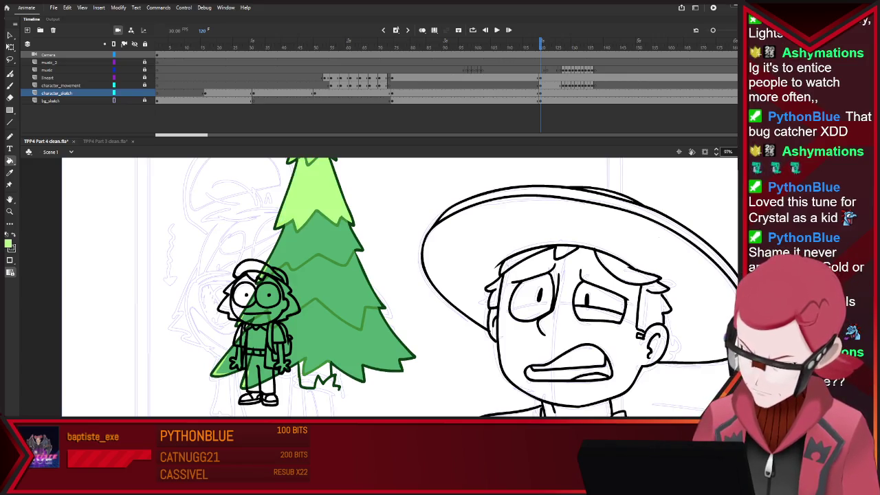
Undo the last fill and compare the Part 4 tree with the Part 3 forest trees
key("ctrl+z")
key("ctrl+z")
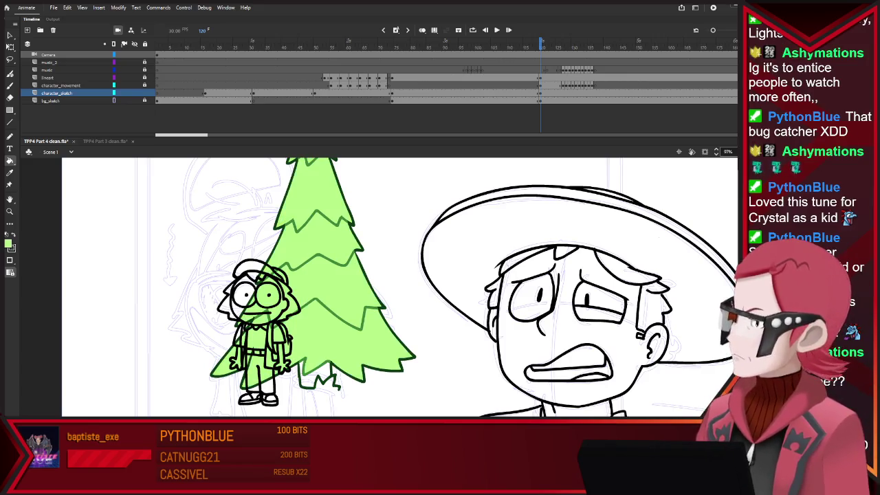
scroll(398, 289, "up", 3)
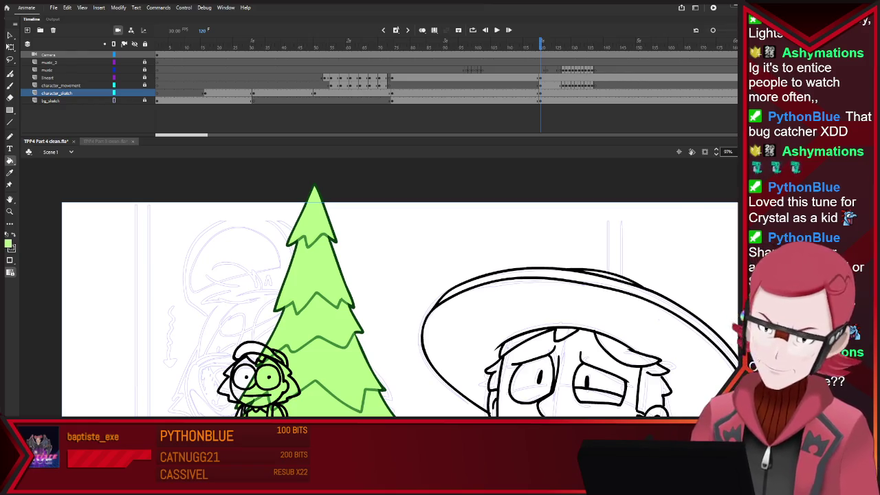
left_click(105, 141)
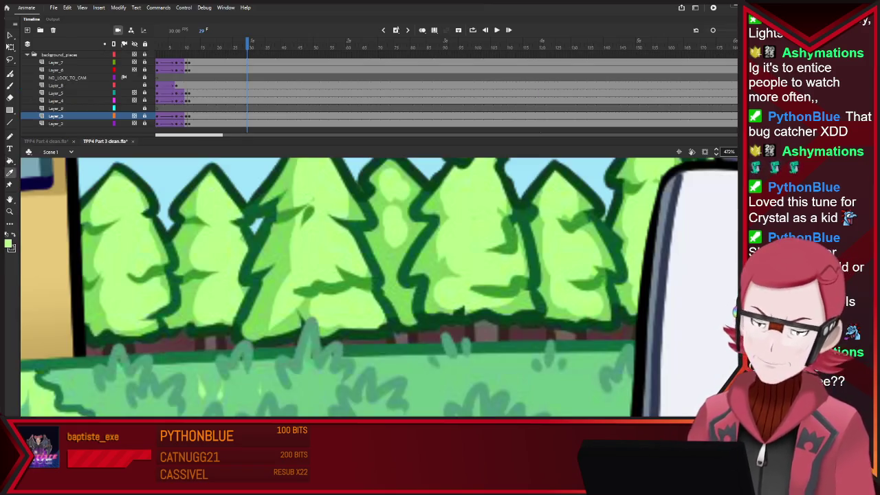
key("ctrl+Tab")
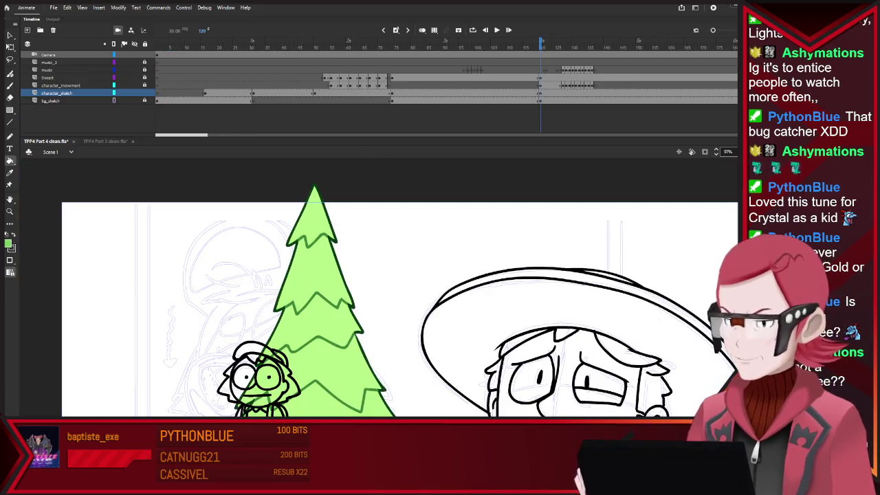
key("ctrl+minus")
key("ctrl+equal")
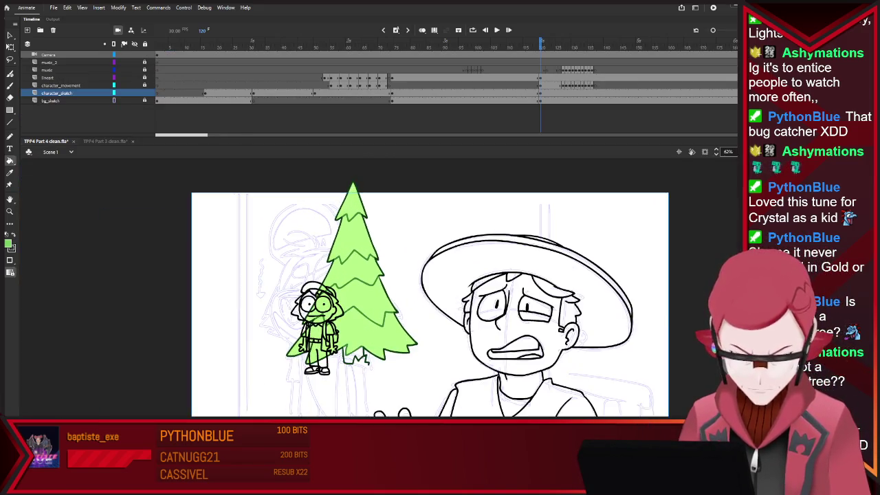
key("ctrl+equal")
Try several green Brush strokes over the character and tree, undoing each one
key("b")
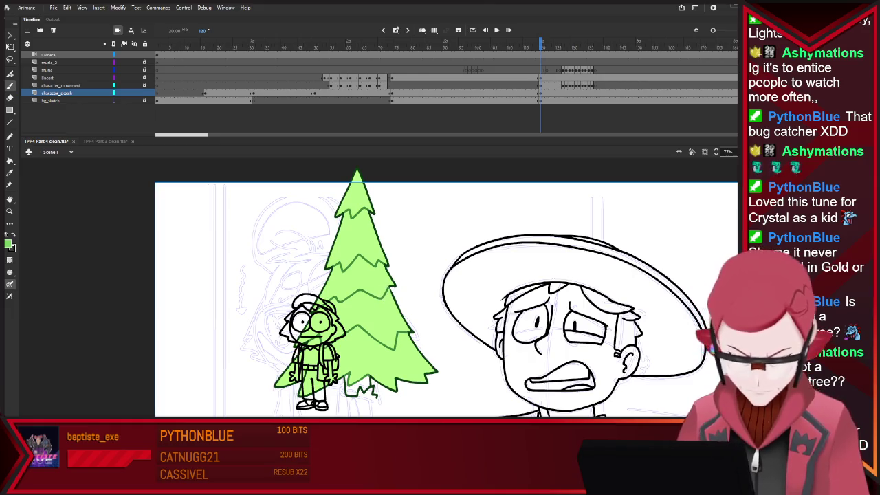
left_click_drag(317, 342, 265, 382)
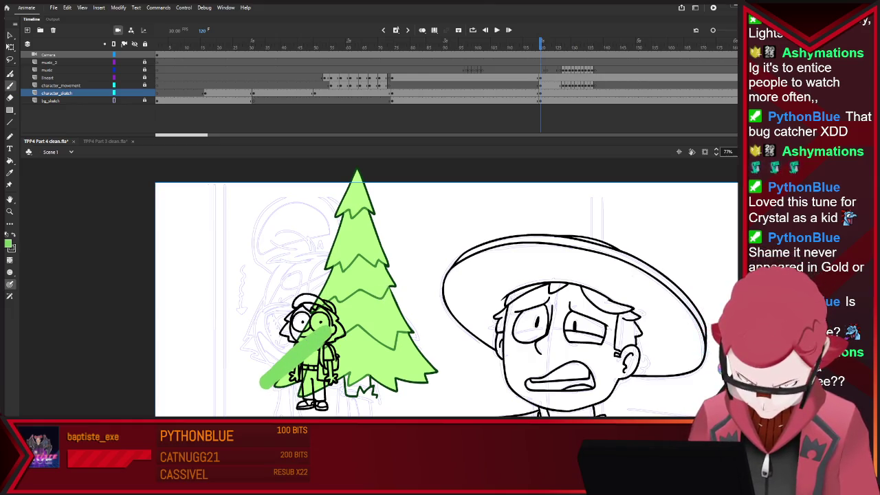
left_click_drag(375, 319, 317, 365)
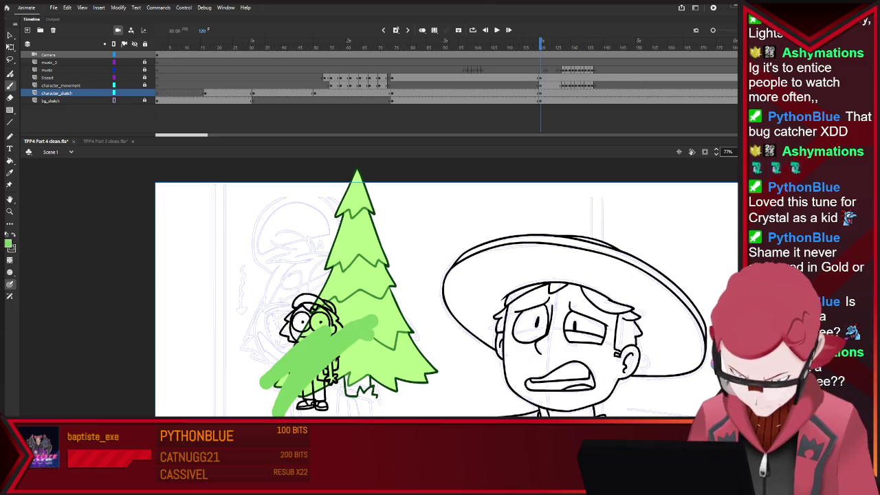
key("ctrl+z")
key("ctrl+z")
mouse_move(339, 297)
left_mouse_down()
mouse_move(289, 340)
mouse_move(286, 380)
left_mouse_up()
key("ctrl+z")
left_click_drag(354, 292, 323, 364)
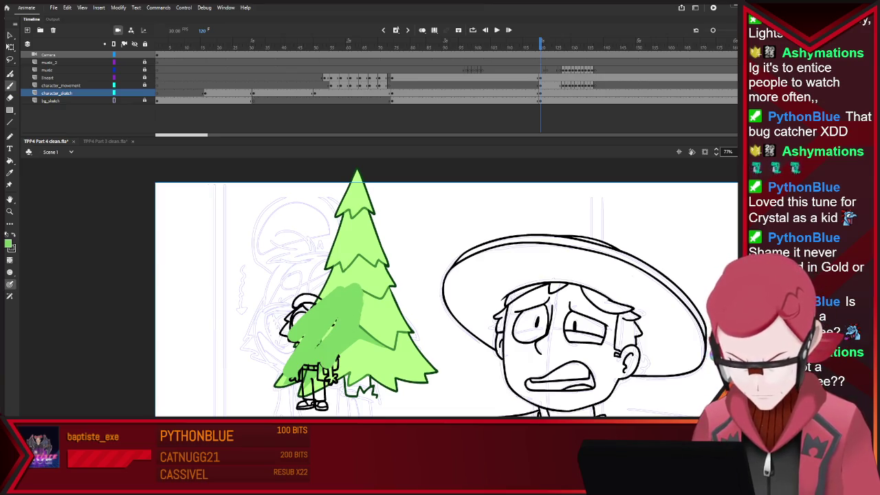
key("ctrl+z")
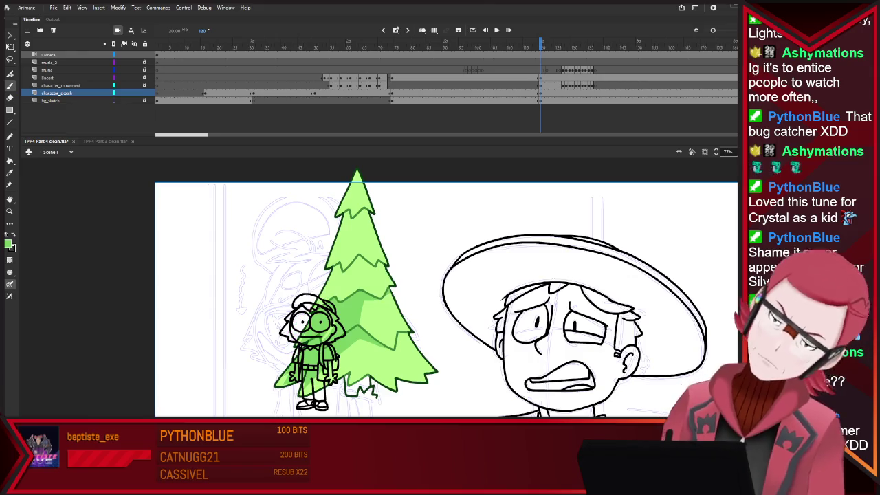
left_click_drag(357, 342, 317, 415)
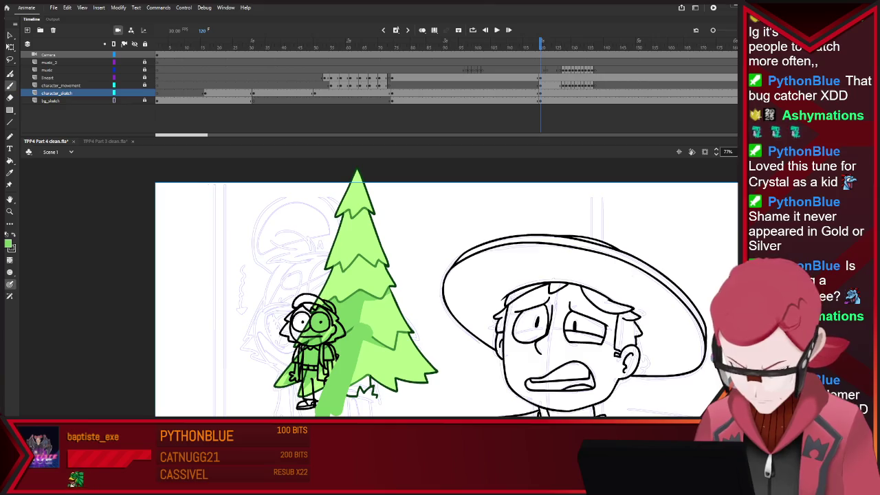
key("ctrl+z")
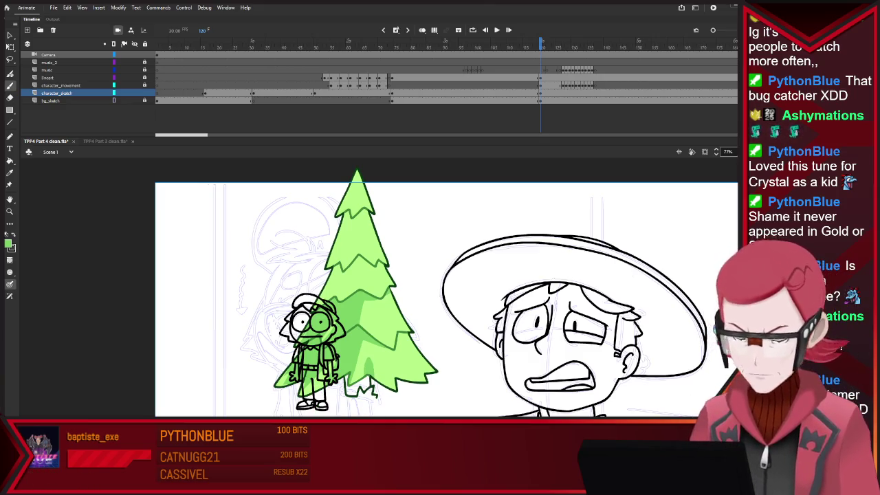
Paint a light-green Brush highlight along the top of the pine tree
key("v")
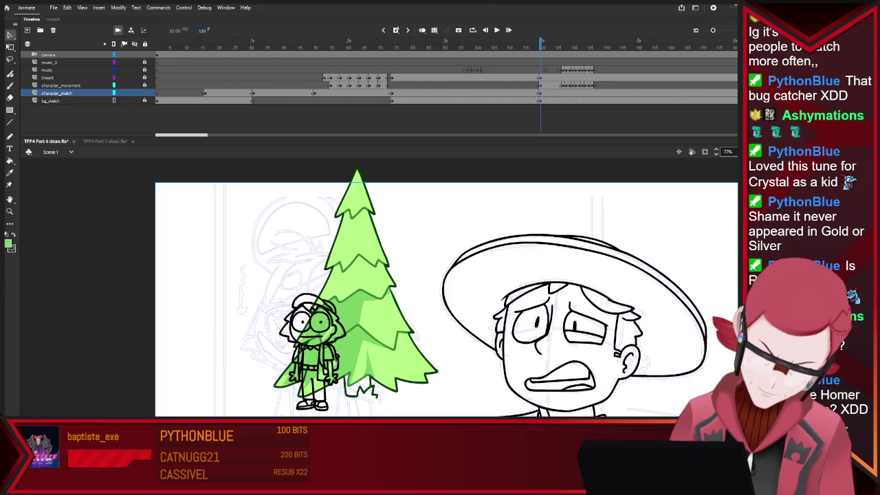
key("b")
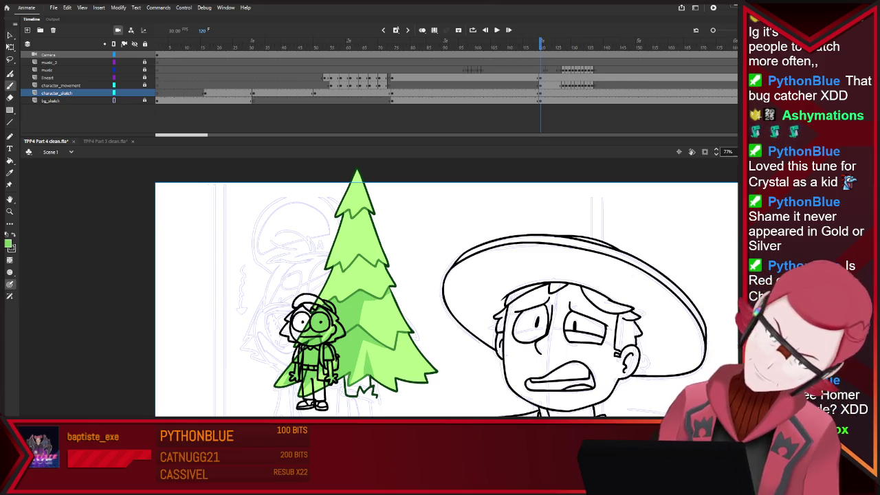
left_click_drag(299, 318, 340, 264)
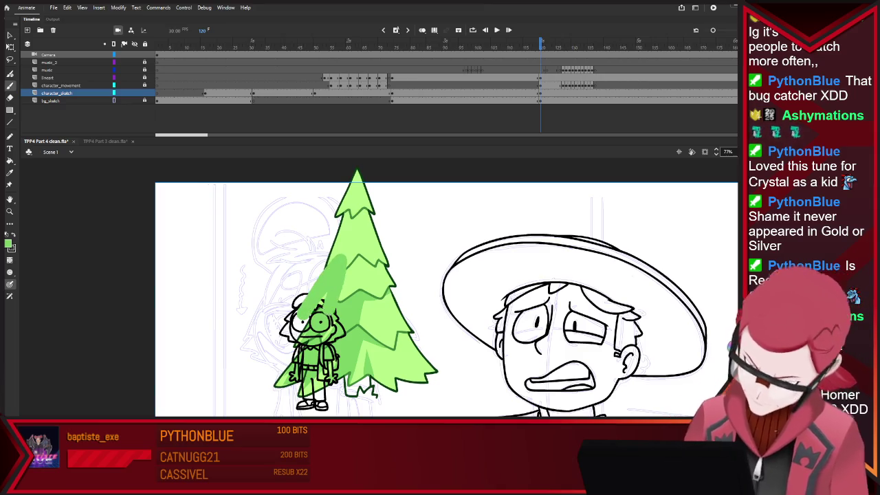
left_click_drag(323, 306, 357, 255)
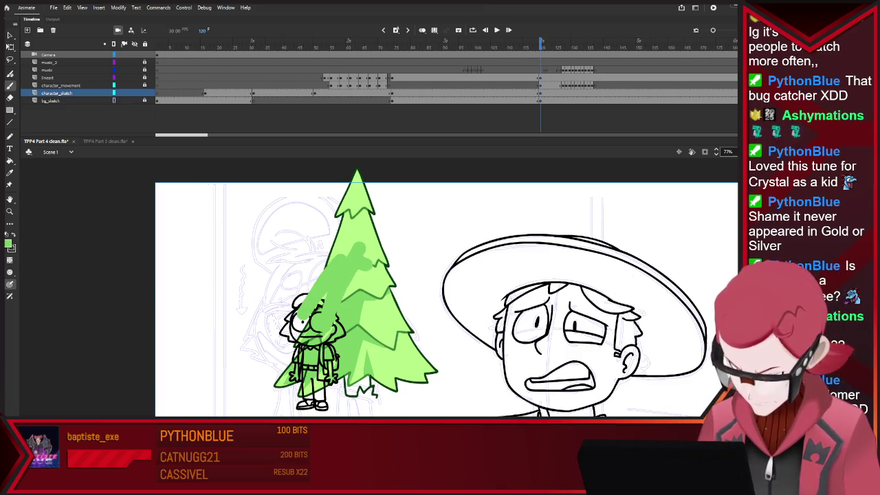
key("ctrl+z")
key("ctrl+z")
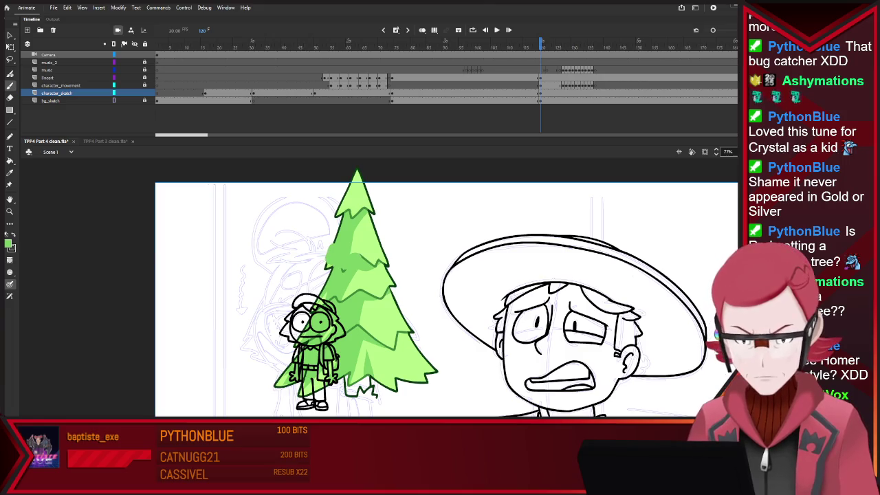
left_click_drag(334, 221, 350, 163)
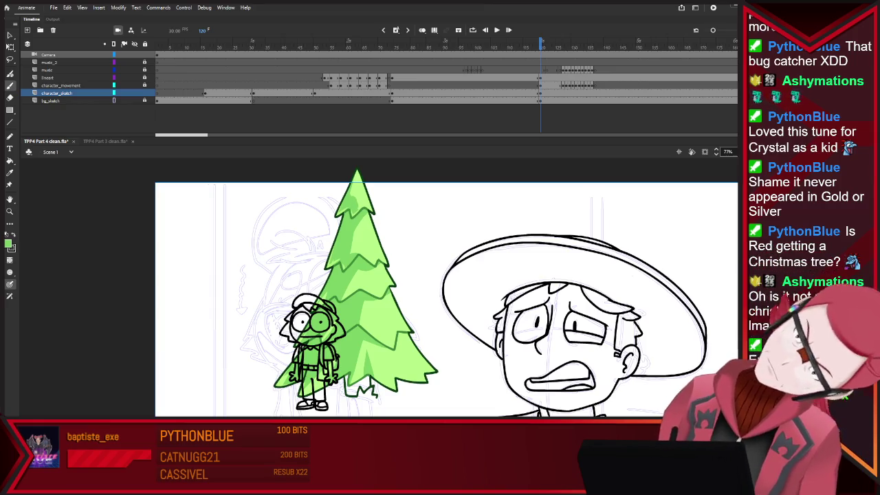
key("ctrl+minus")
key("ctrl+equal")
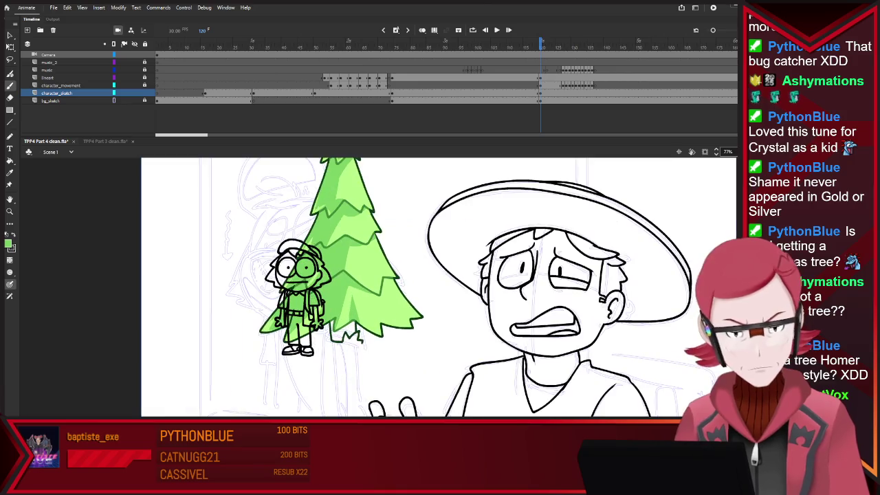
Paint a small light-green highlight spike on a left branch of the tree
scroll(342, 329, "up", 2)
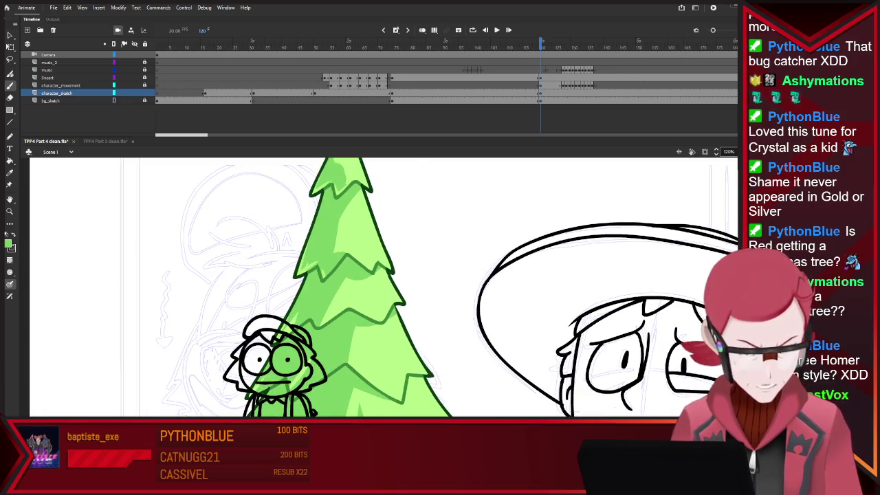
scroll(317, 344, "up", 2)
scroll(317, 344, "up", 2)
left_click_drag(301, 274, 302, 276)
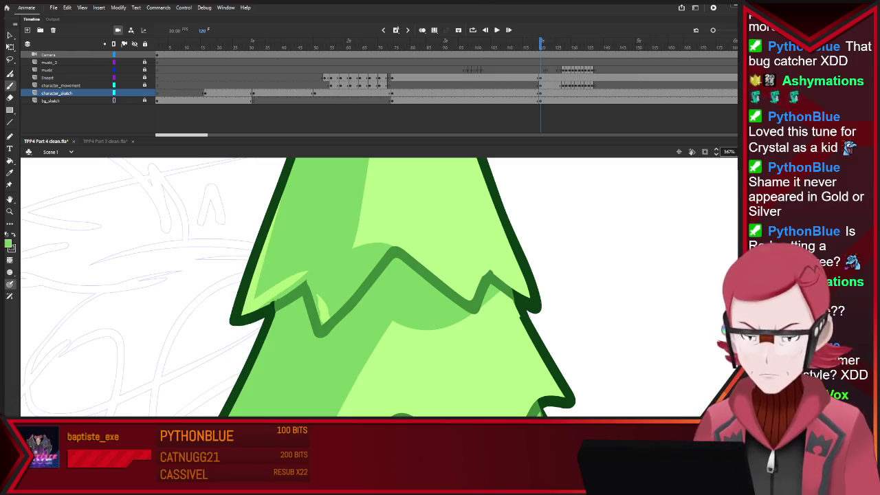
scroll(378, 285, "up", 3)
scroll(378, 285, "up", 2)
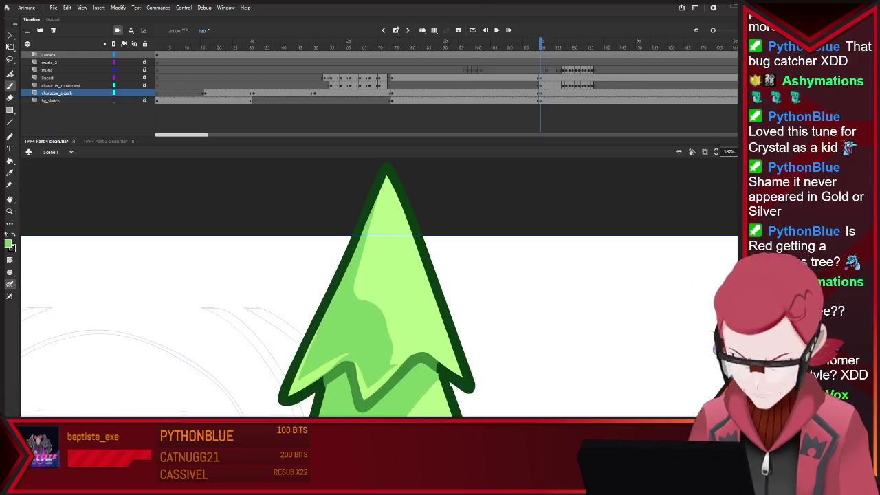
scroll(378, 285, "down", 3)
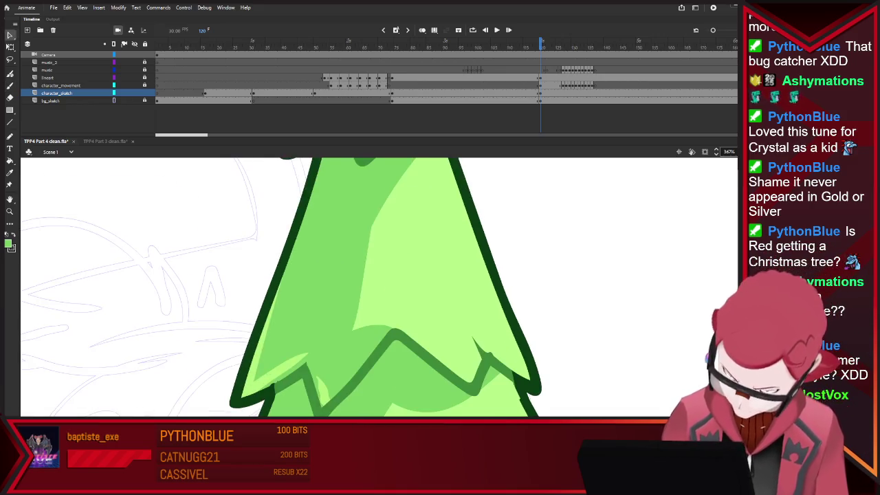
Remove the stray dark-green shading marks and deselect the light-green fill
mouse_move(474, 337)
left_mouse_down()
mouse_move(497, 337)
mouse_move(489, 346)
left_mouse_up()
key("ctrl+z")
key("ctrl+z")
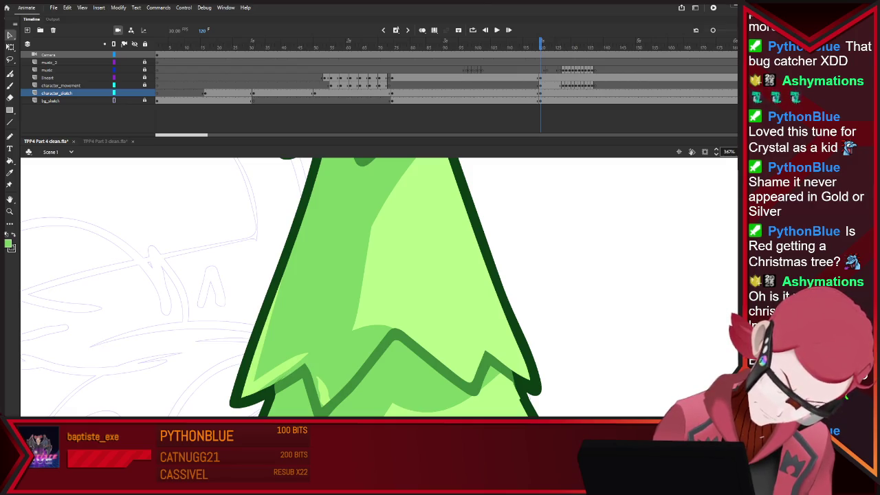
scroll(275, 413, "up", 5)
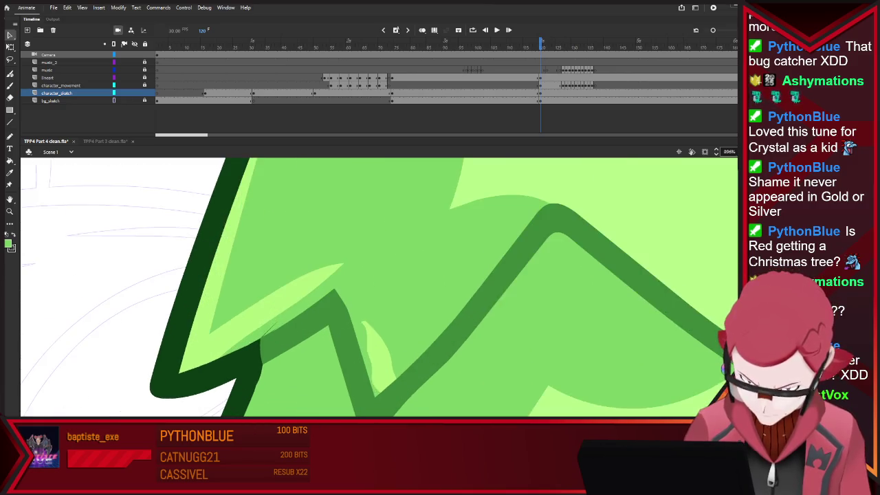
scroll(302, 359, "up", 5)
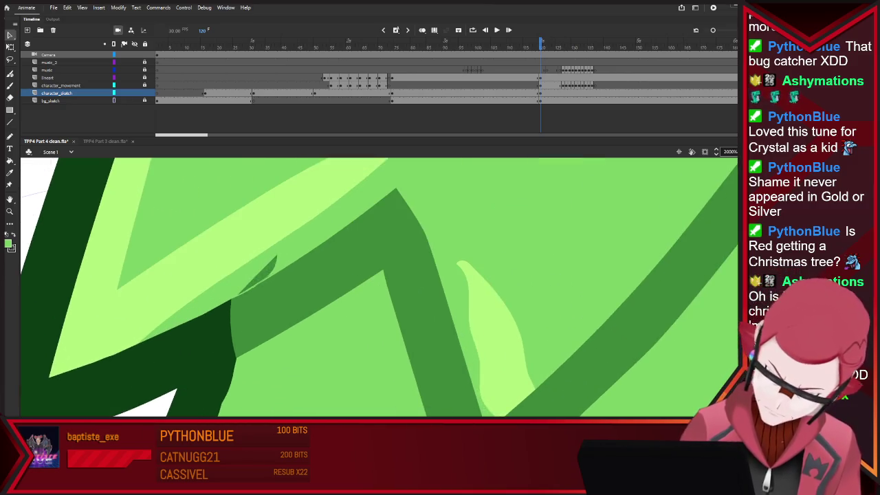
key("ctrl+z")
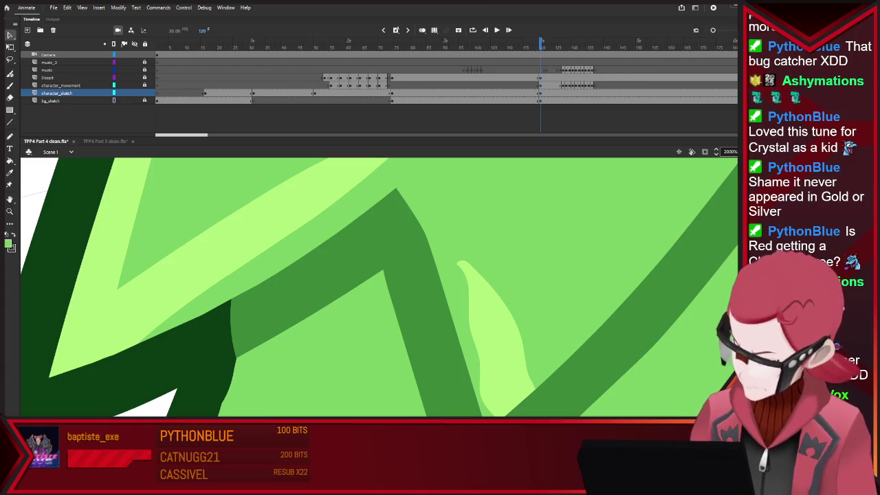
scroll(374, 275, "down", 3)
scroll(375, 275, "down", 3)
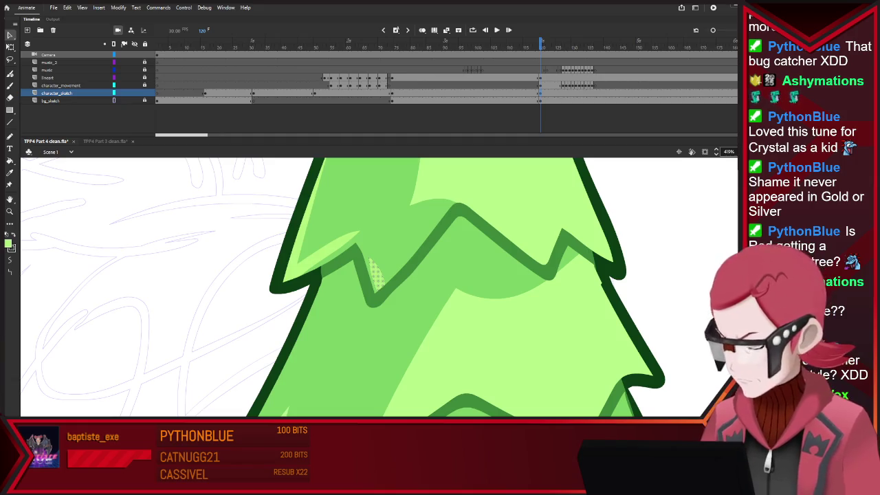
key("ctrl+shift+a")
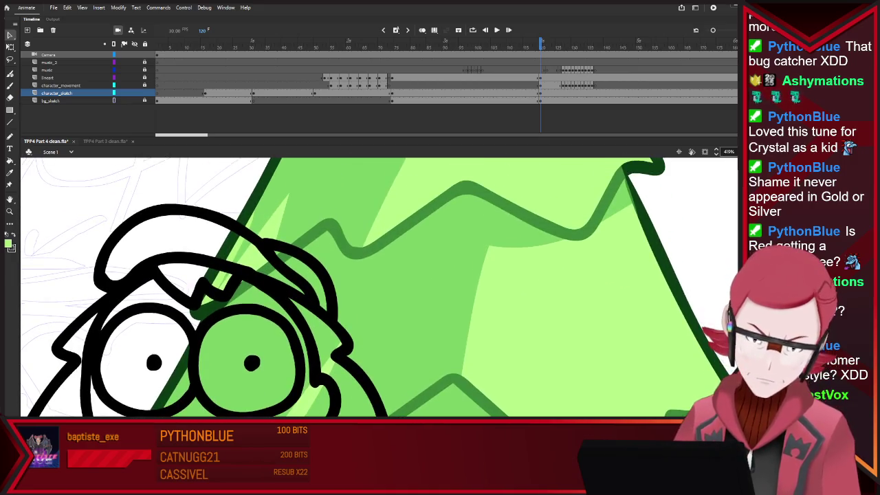
Try extending the bottom-right spike, then trace a dark-green outline along the tree's base
scroll(380, 286, "down", 3)
scroll(380, 286, "up", 2)
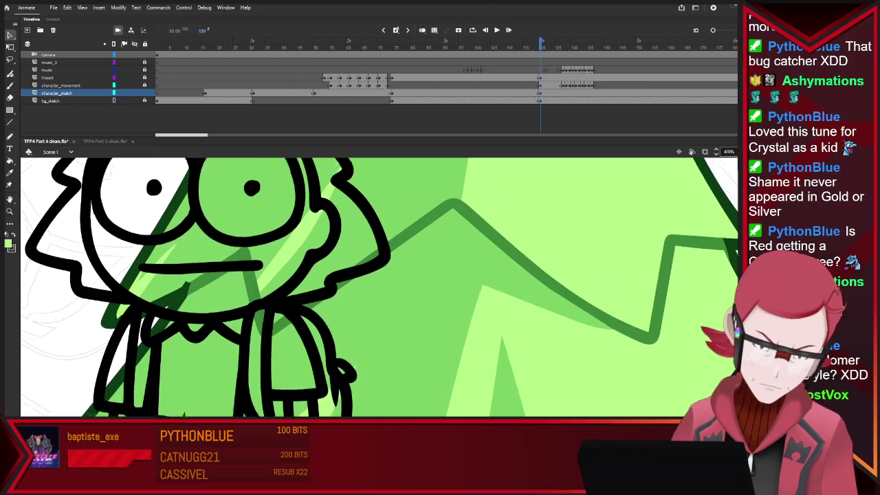
scroll(380, 286, "up", 1)
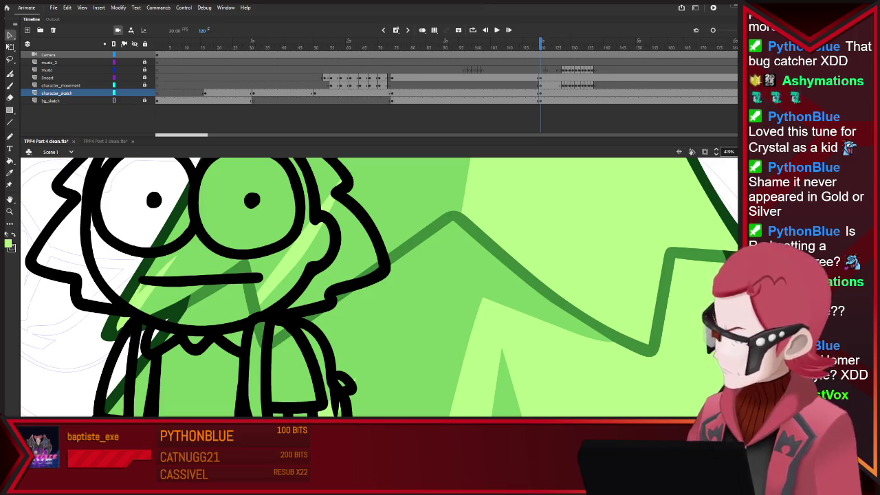
key("ctrl+minus")
key("ctrl+minus")
scroll(639, 313, "up", 5)
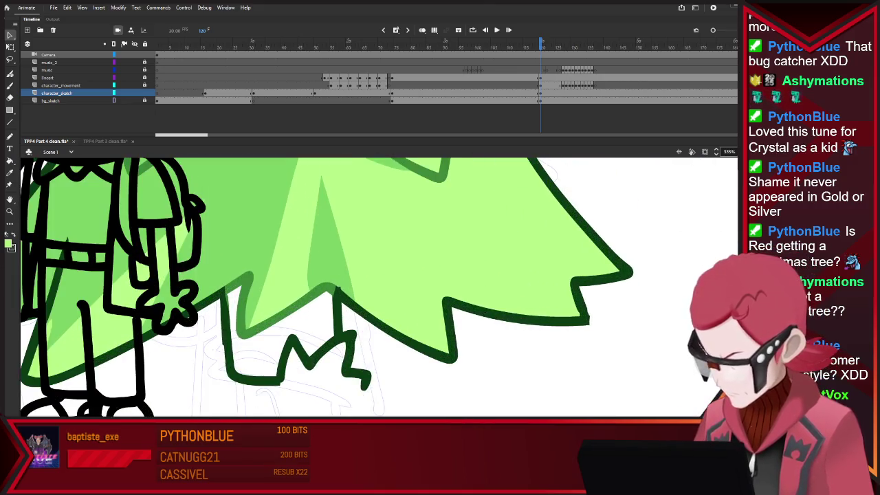
key("Escape")
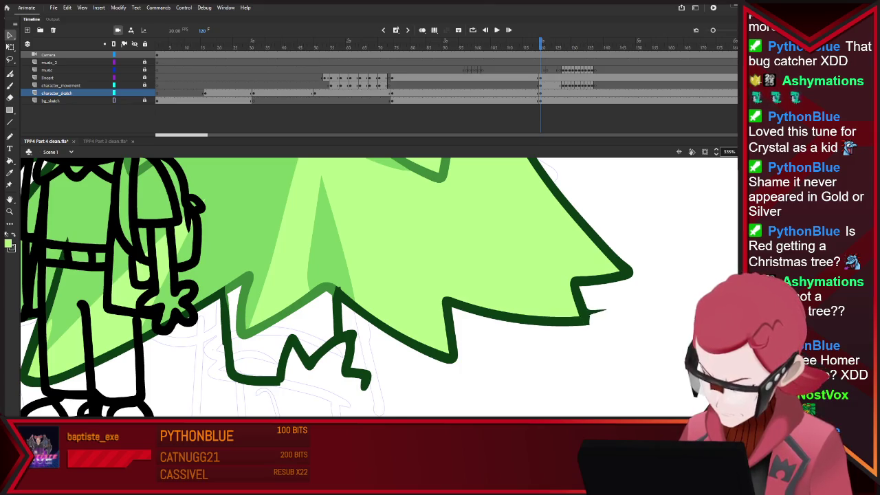
left_click_drag(585, 317, 609, 318)
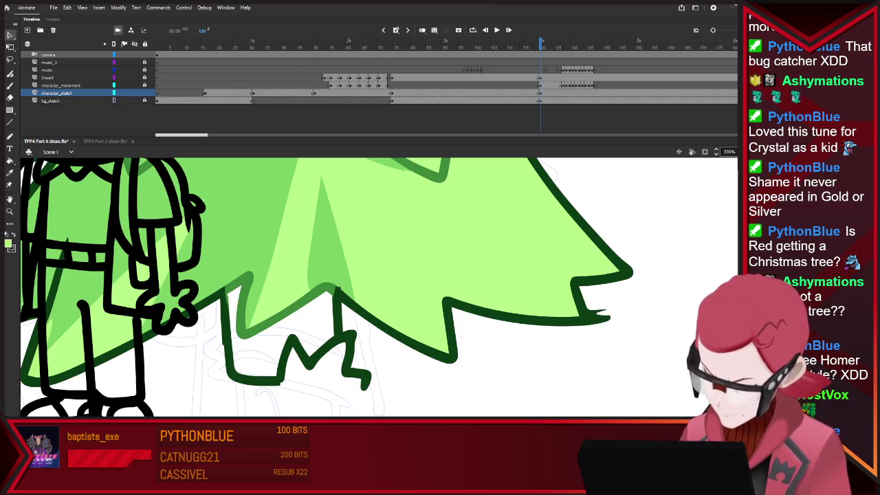
key("ctrl+z")
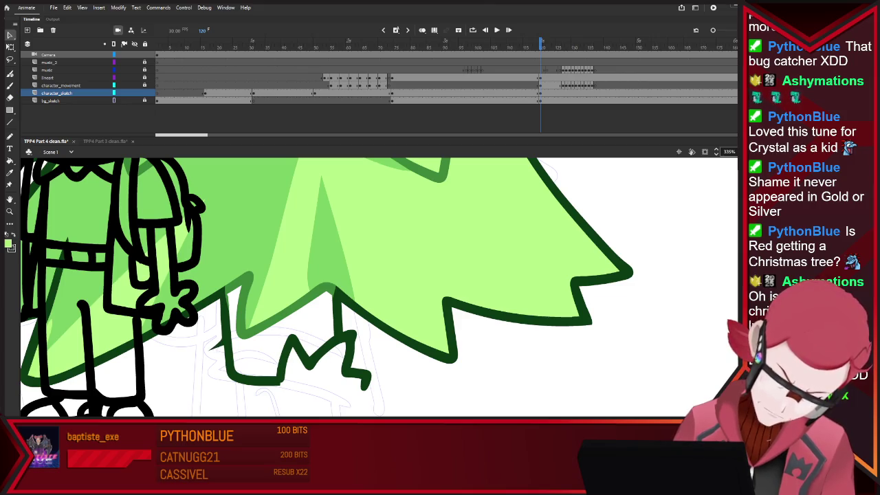
left_click_drag(219, 359, 211, 315)
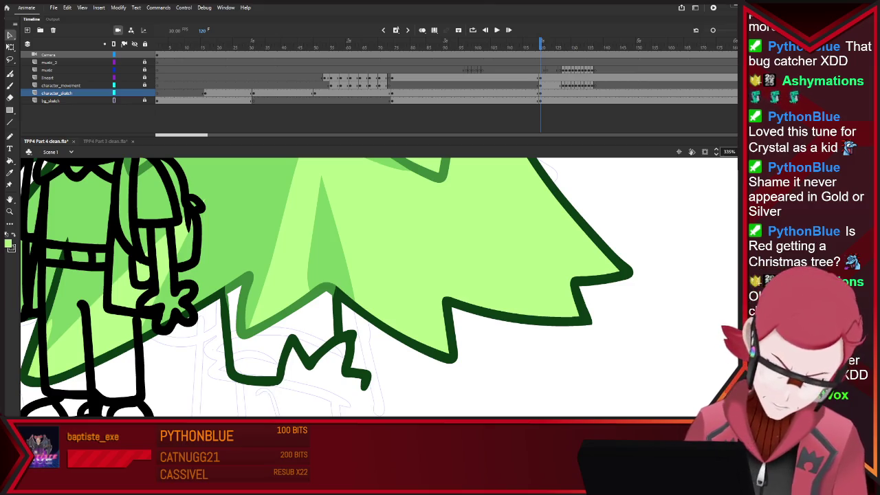
key("ctrl+minus")
key("ctrl+minus")
key("ctrl+equal")
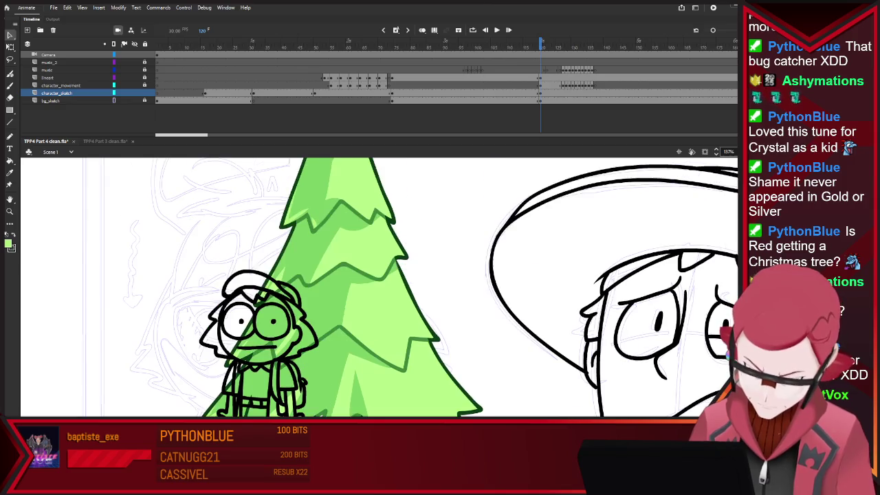
Zoom in and delete the stray light-green fill at the lower-left zigzag
scroll(378, 287, "up", 3)
key("ctrl+equal")
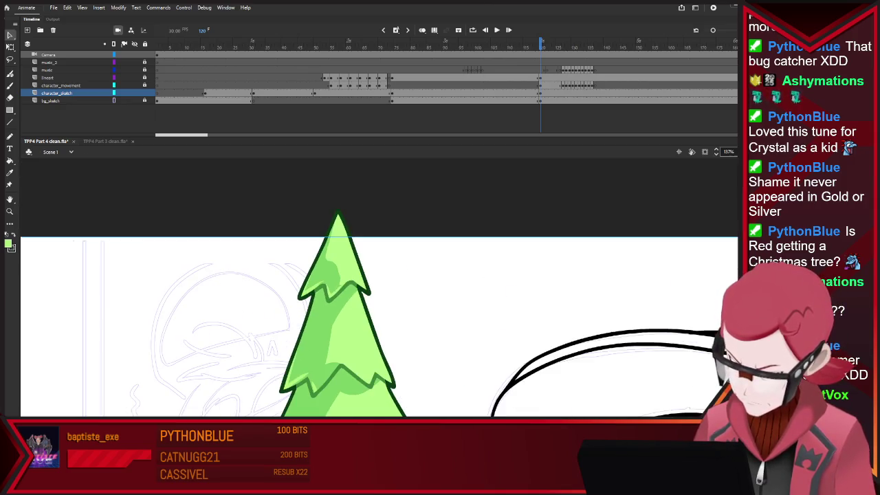
key("ctrl+equal")
key("ctrl+equal")
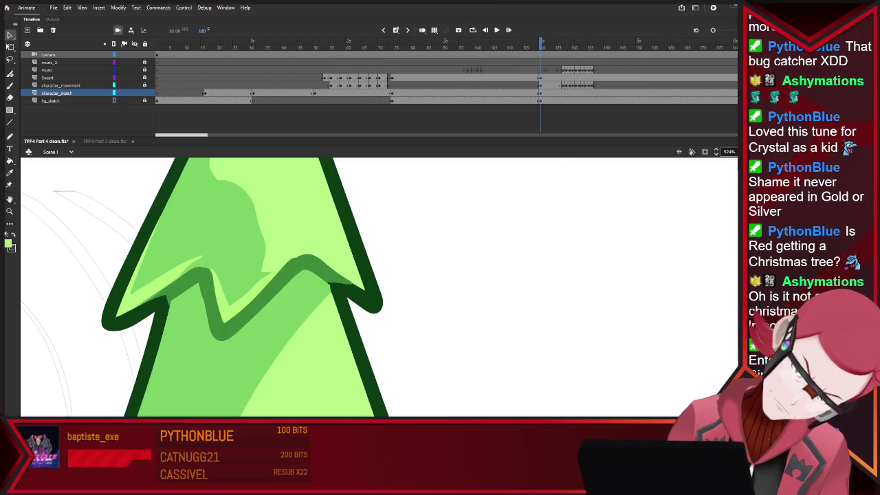
scroll(130, 320, "up", 3)
scroll(130, 320, "up", 2)
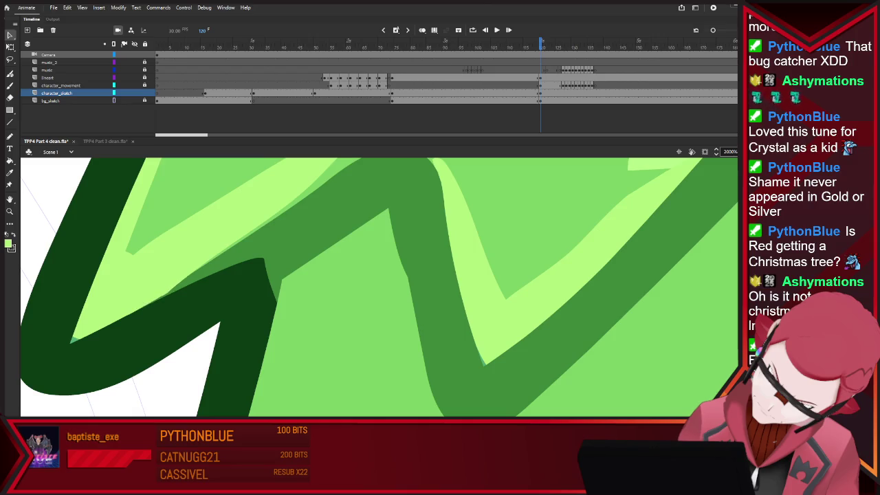
left_click_drag(129, 218, 200, 275)
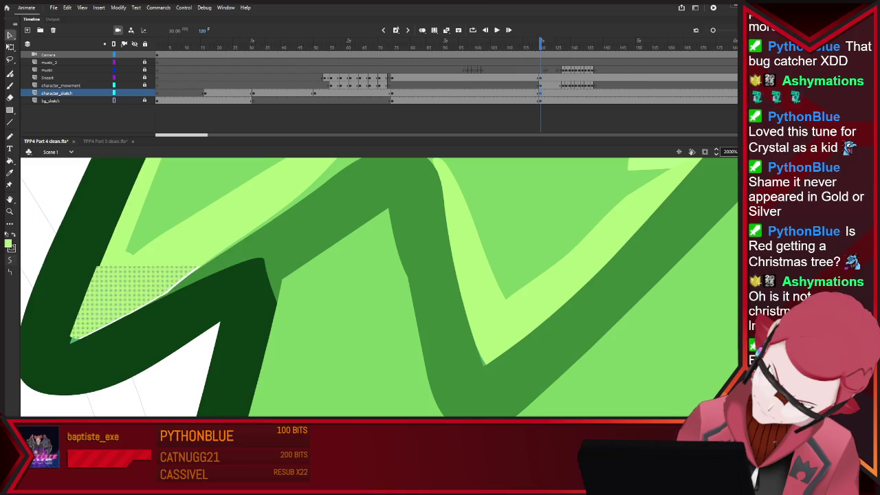
key("Delete")
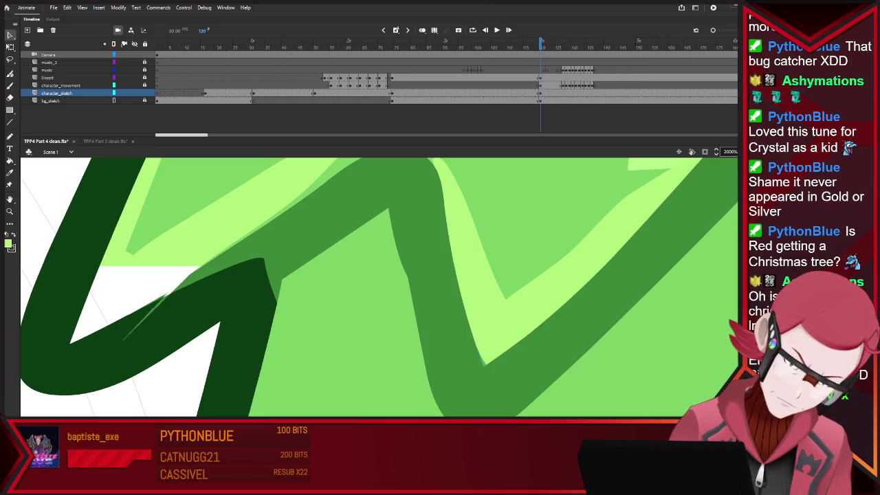
Paint Bucket the white gap beside the zigzag outline dark green
mouse_move(156, 314)
left_mouse_down()
mouse_move(122, 340)
mouse_move(179, 295)
left_mouse_up()
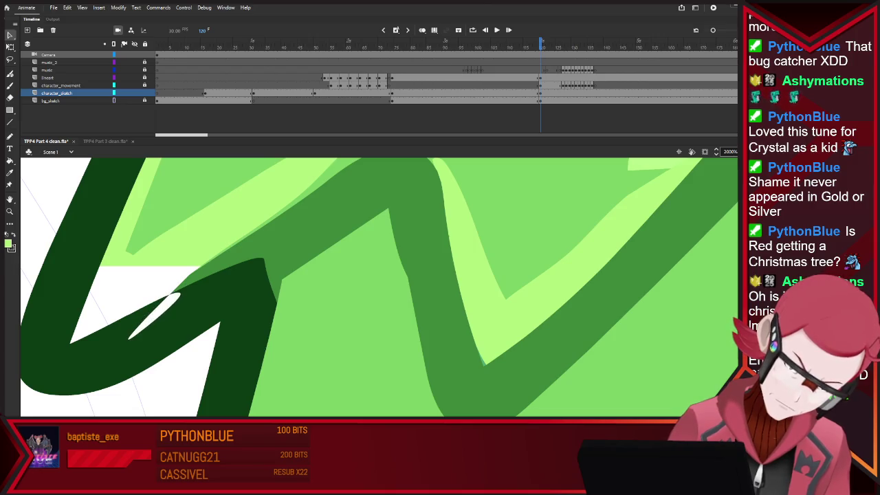
key("ctrl+z")
key("k")
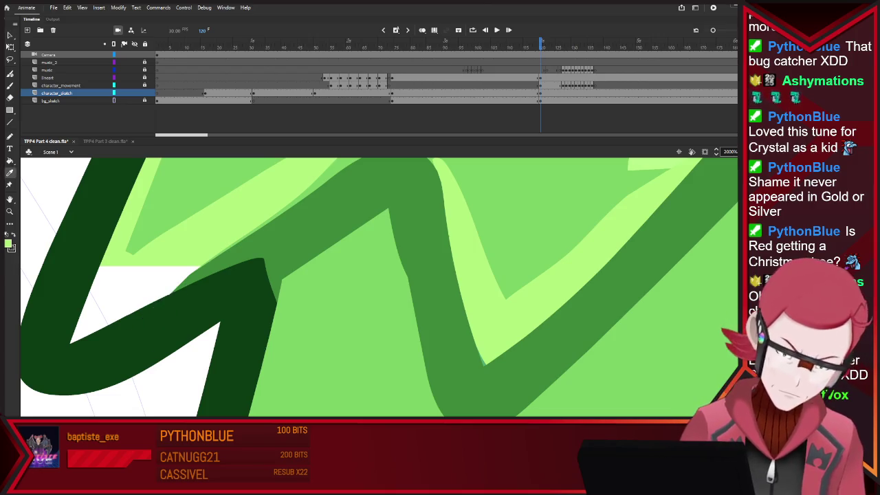
left_click(138, 306)
scroll(296, 385, "down", 3)
scroll(296, 385, "down", 3)
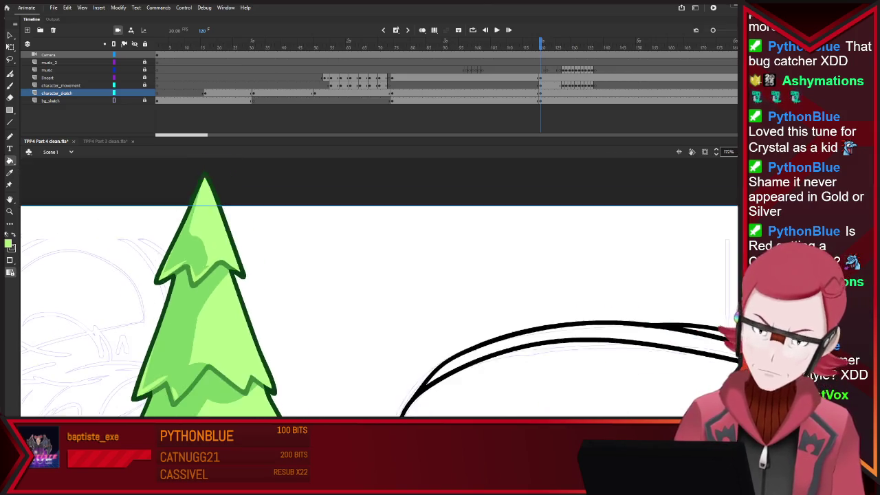
Compare with the Part 3 forest trees and remove the dark green blob below the pine
scroll(296, 385, "down", 3)
scroll(400, 346, "down", 2)
scroll(275, 405, "up", 2)
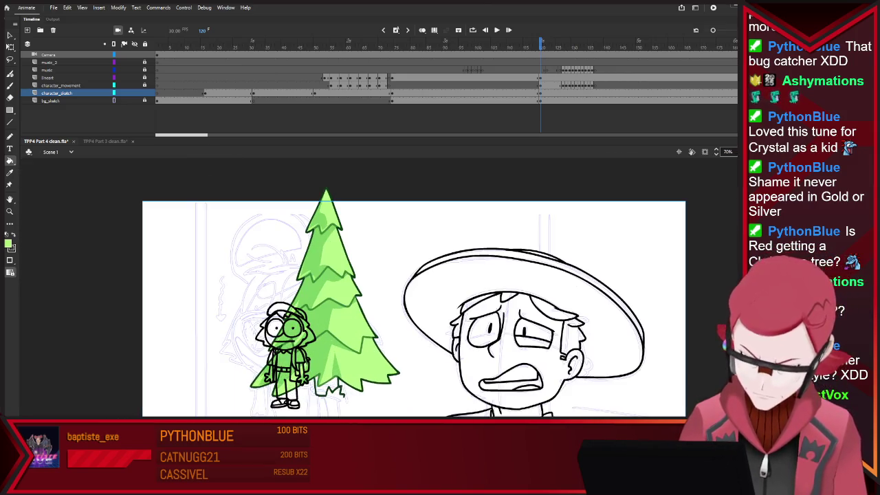
scroll(275, 406, "up", 1)
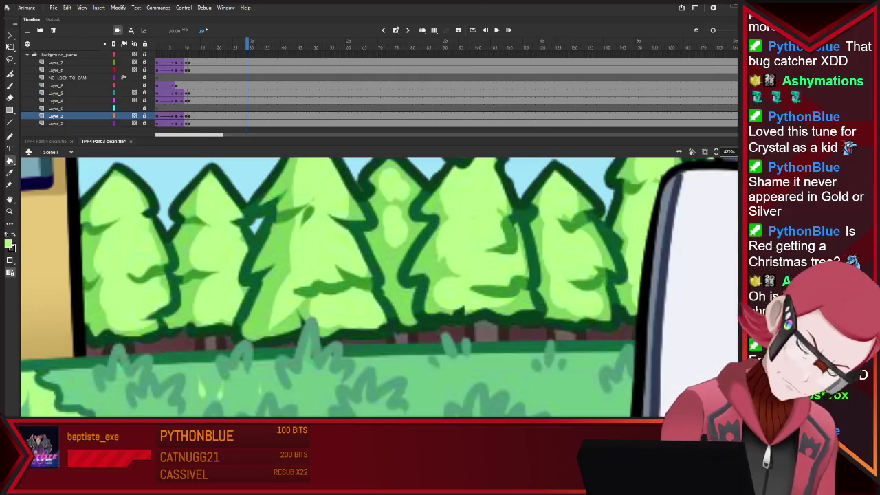
key("ctrl+Tab")
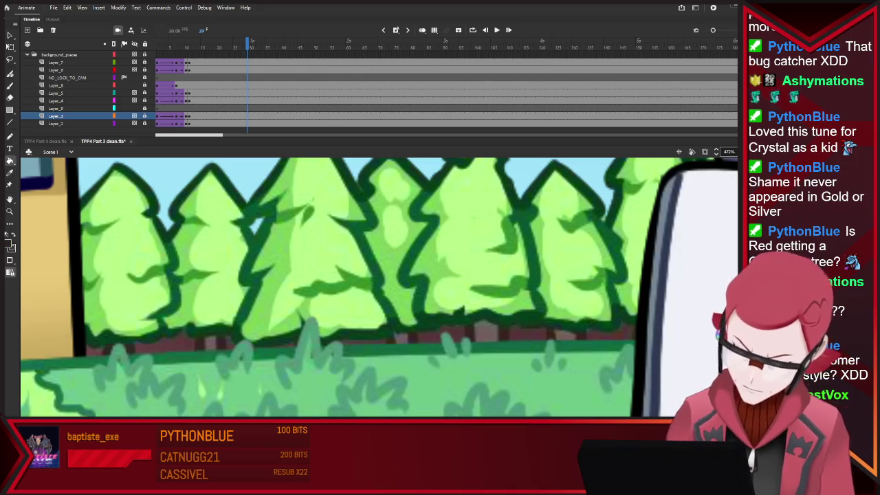
key("ctrl+Tab")
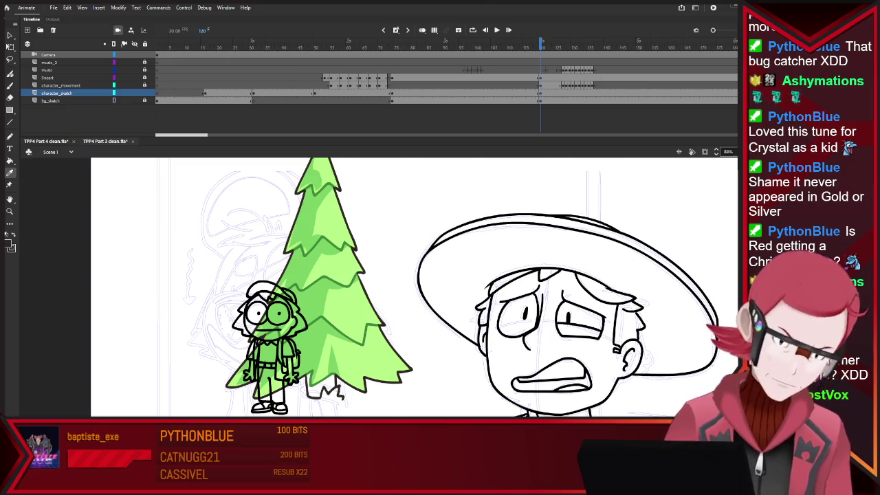
key("ctrl+Tab")
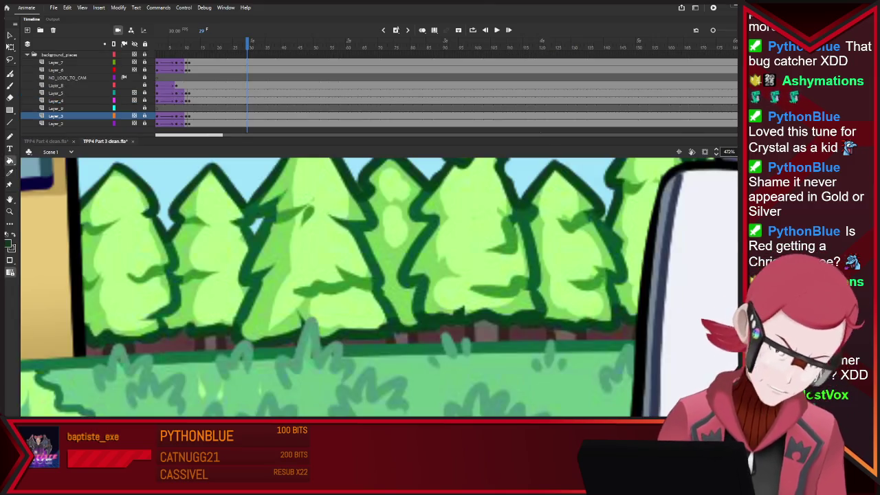
key("ctrl+Tab")
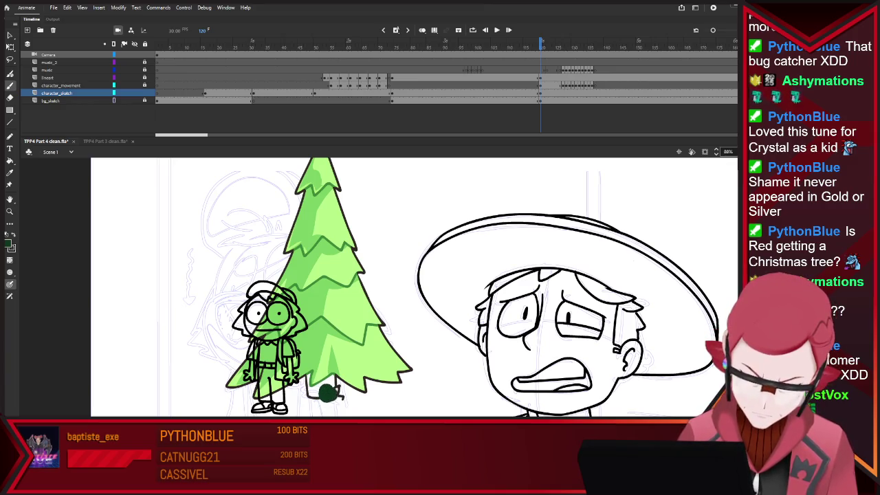
key("ctrl+z")
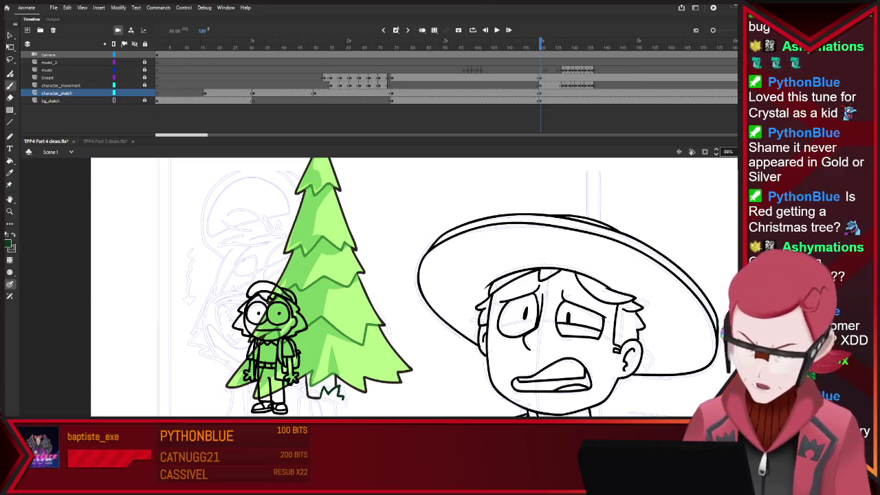
key("ctrl+Tab")
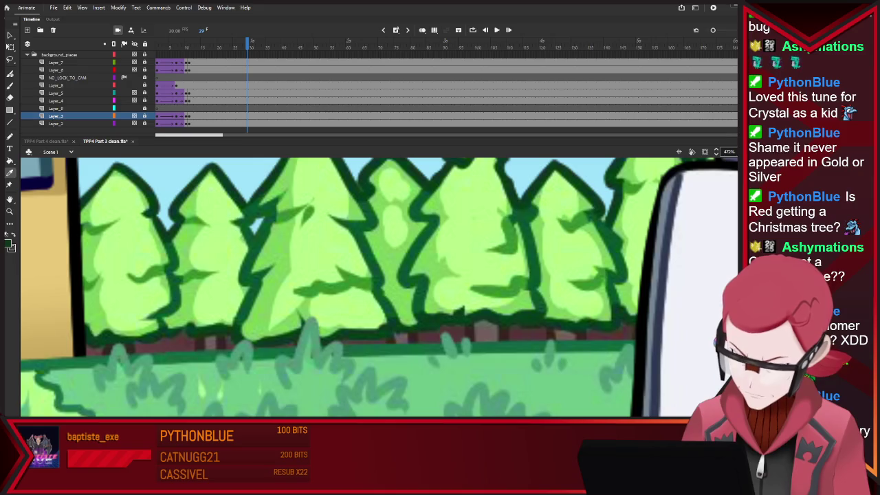
key("ctrl+Tab")
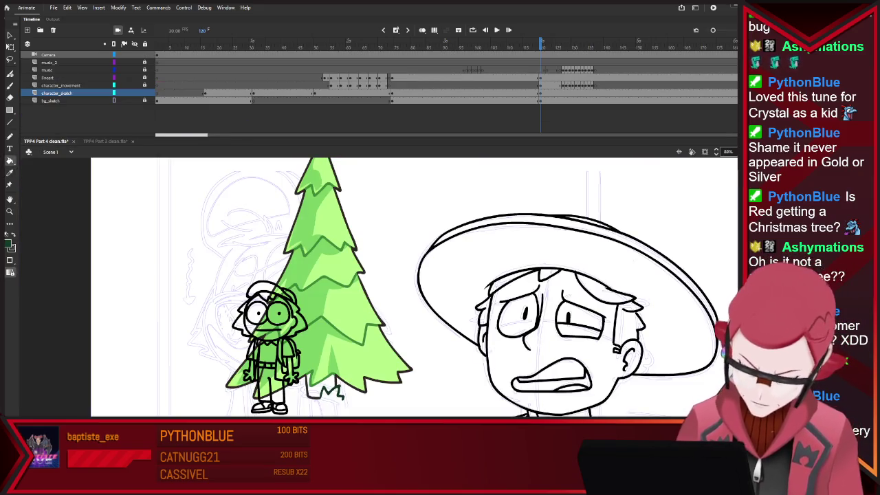
Try a dark green arc over the tree base, undo it, and check Part 3's trunk colour
key("b")
left_click_drag(341, 377, 282, 379)
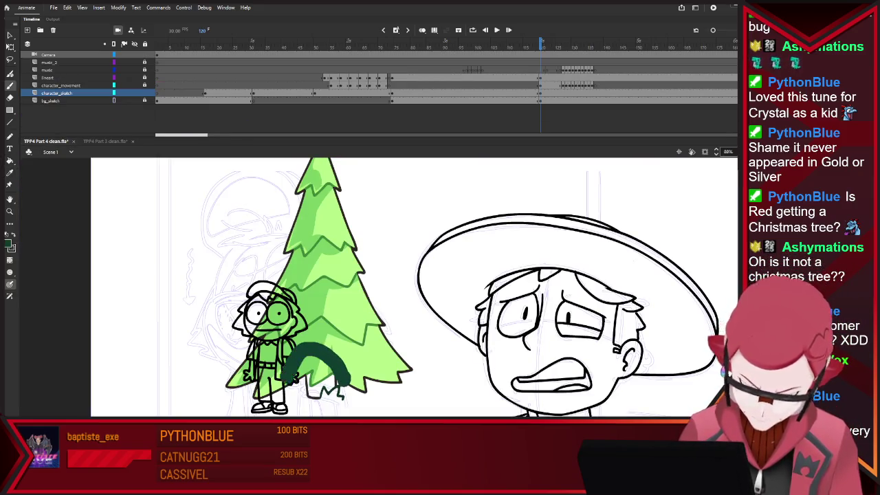
key("ctrl+z")
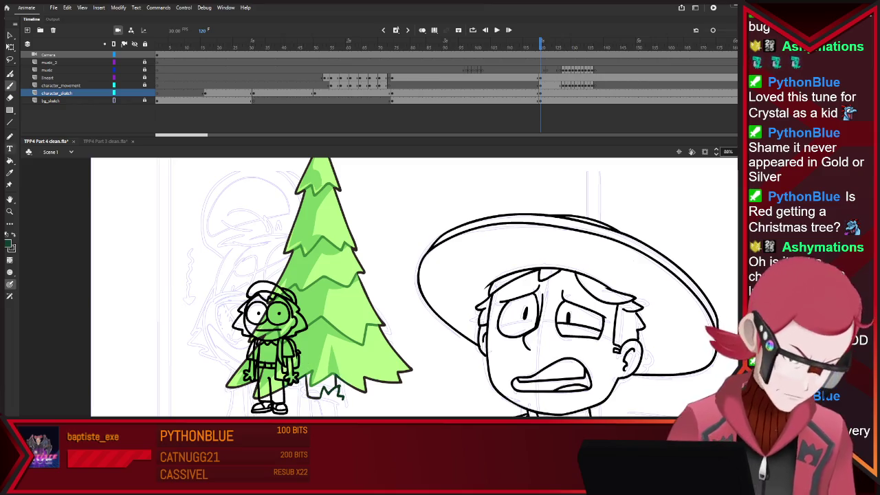
key("k")
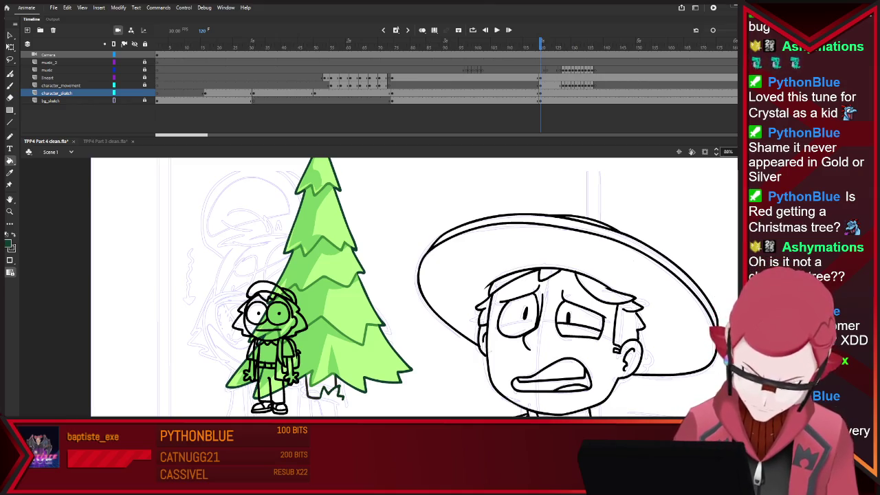
left_click(105, 140)
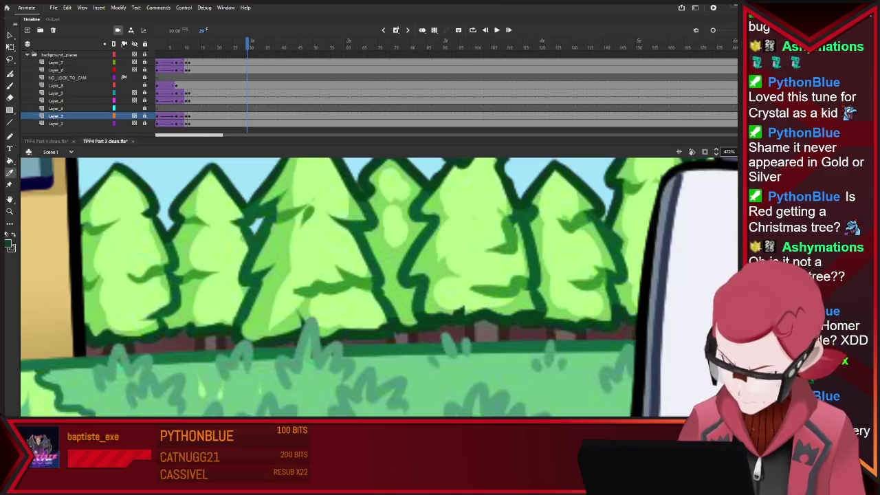
left_click(46, 141)
Paint a dark brown trunk at the base of the pine tree
key("b")
left_click_drag(323, 375, 315, 402)
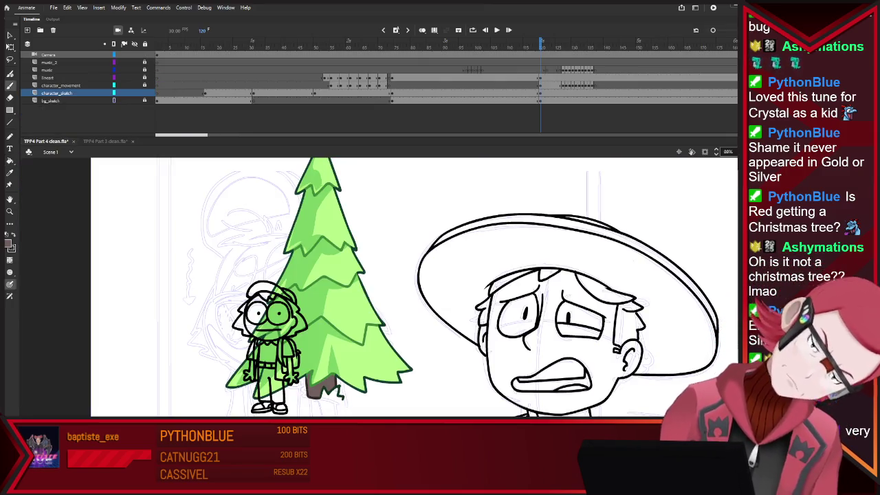
left_click(105, 141)
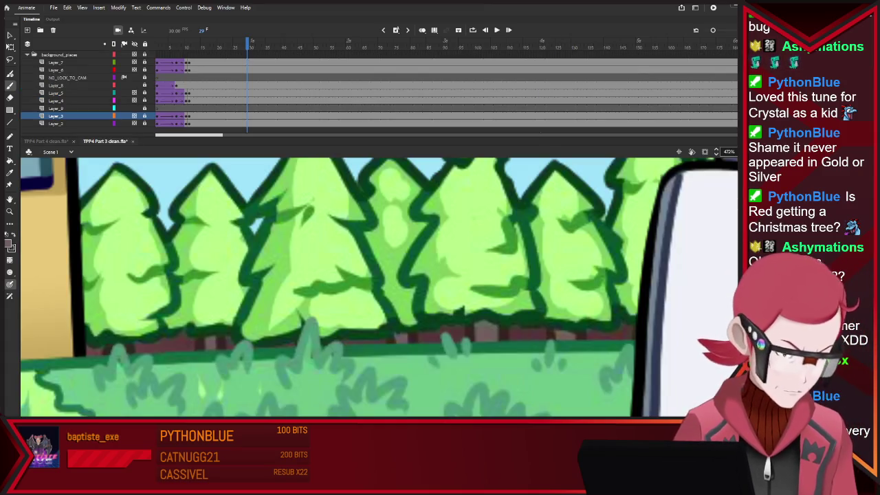
left_click(46, 141)
key("k")
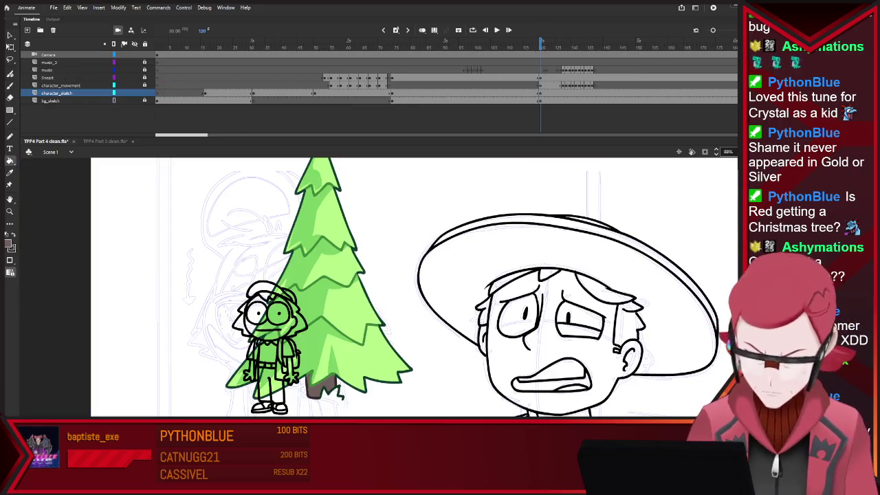
key("b")
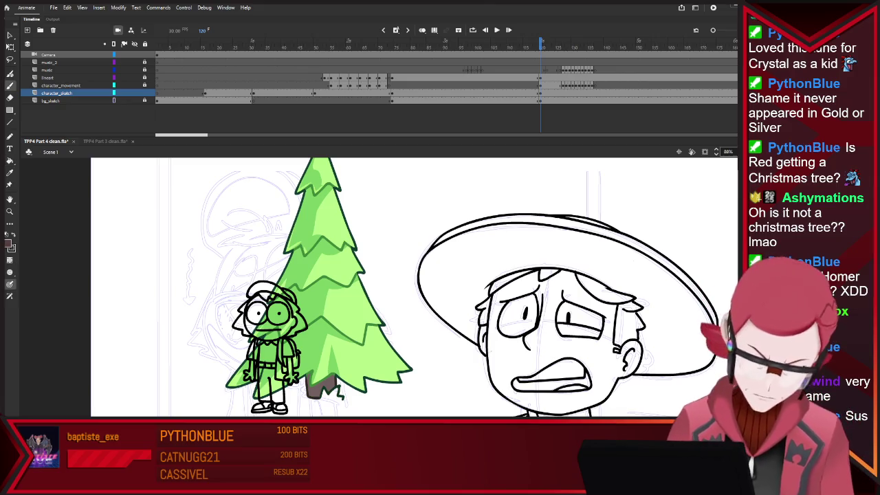
left_click_drag(318, 370, 292, 389)
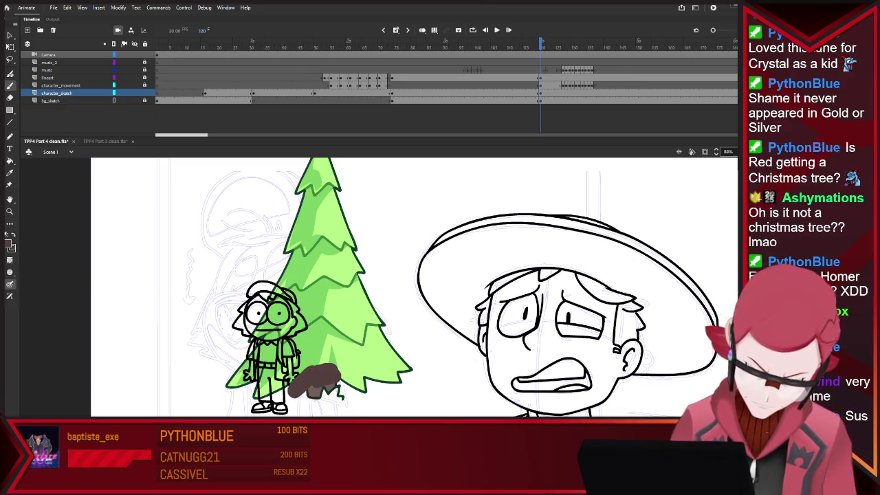
scroll(349, 376, "down", 3)
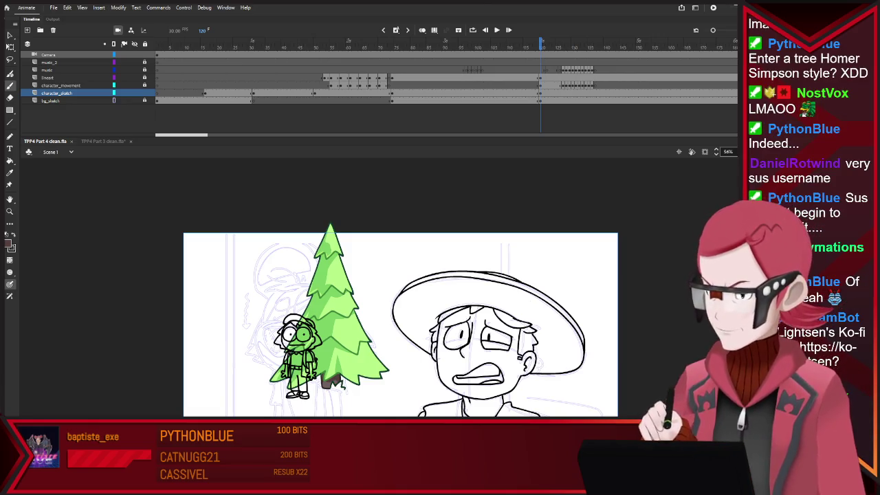
Close TPP4 Part 4 clean.fla and TPP4 Part 3 clean.fla with Ctrl+W
key("ctrl+w")
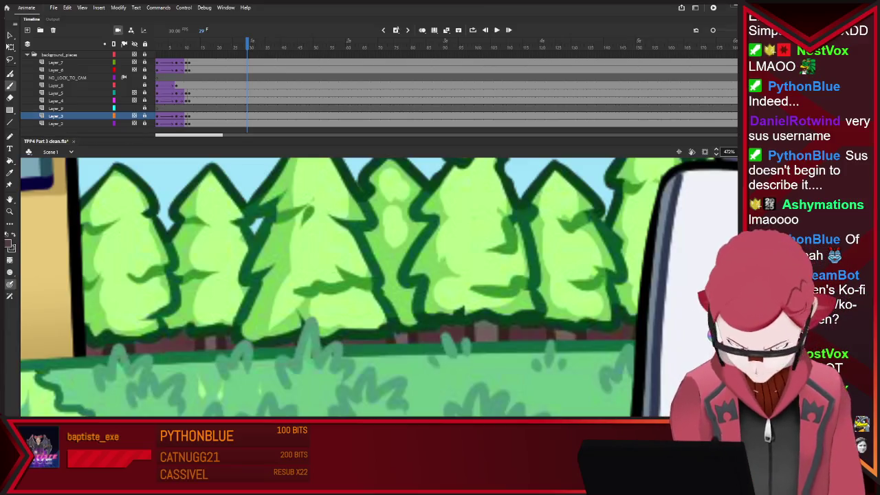
key("ctrl+w")
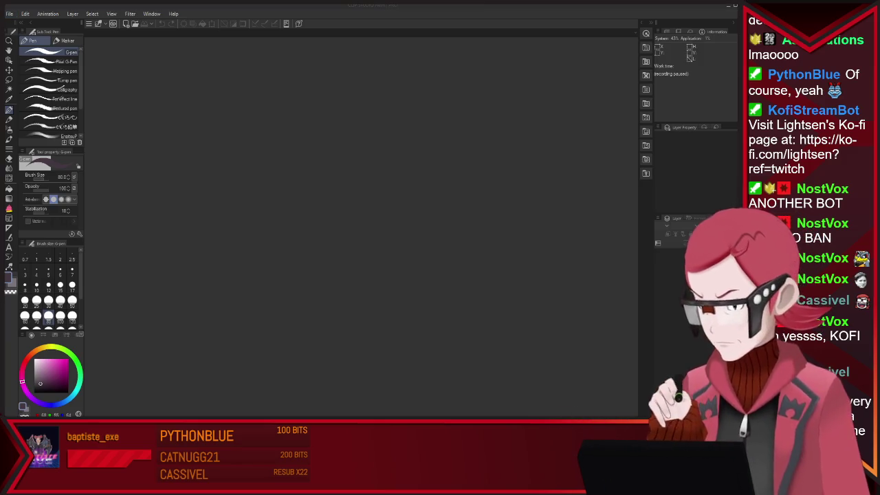
Confirm the New dialog to create a blank white canvas
key("Return")
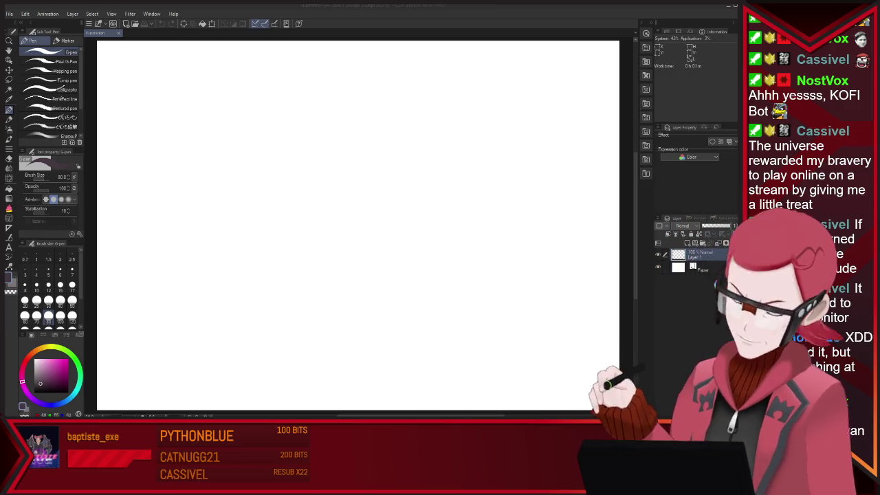
Draw and undo a test stroke, then switch to a size 16 pen with stabilization 0
key("alt+Tab")
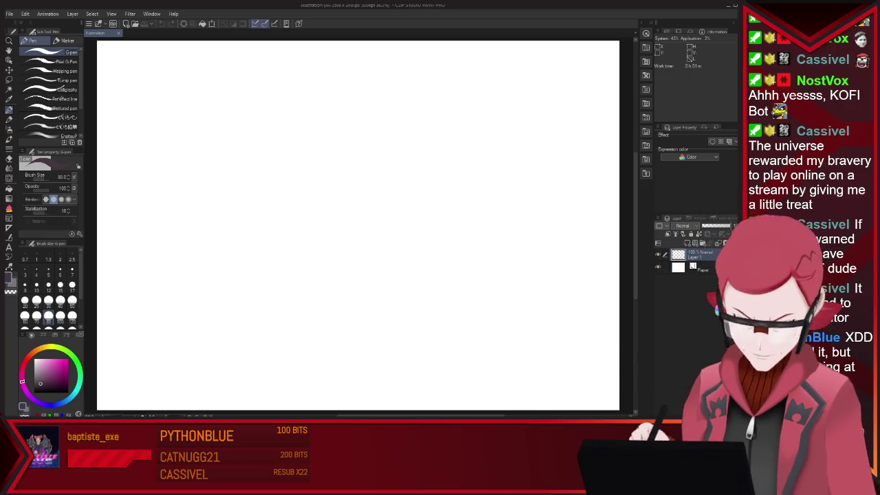
mouse_move(323, 154)
left_mouse_down()
mouse_move(387, 133)
mouse_move(320, 244)
left_mouse_up()
key("ctrl+z")
key("p")
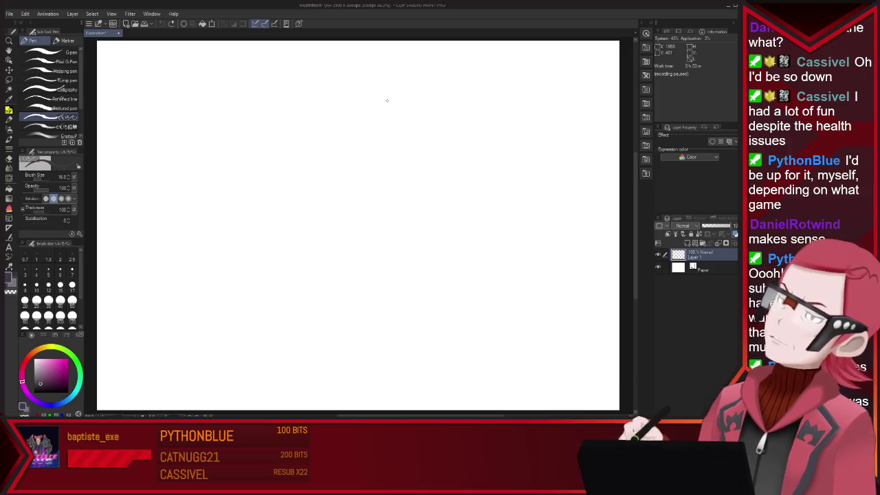
Draw a pink head circle, redoing the first attempt, and add a curved vertical centre guideline
left_click_drag(352, 259, 340, 221)
key("ctrl+z")
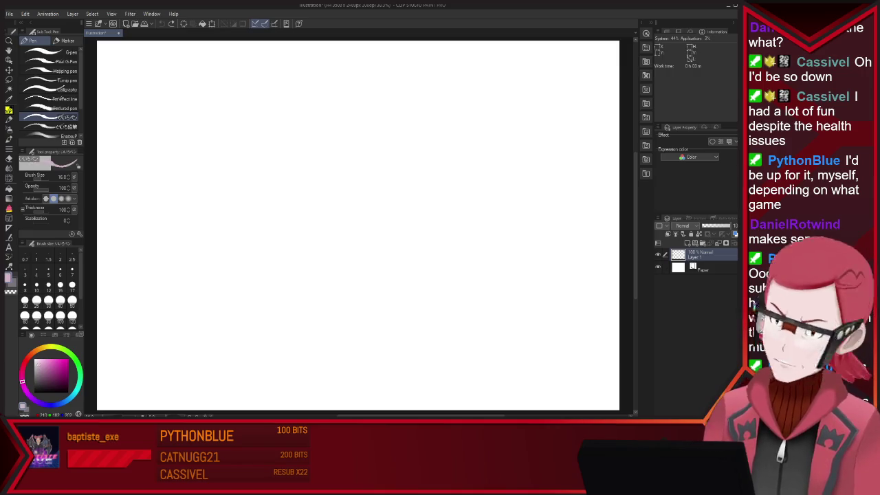
mouse_move(333, 154)
left_mouse_down()
mouse_move(357, 237)
mouse_move(320, 199)
left_mouse_up()
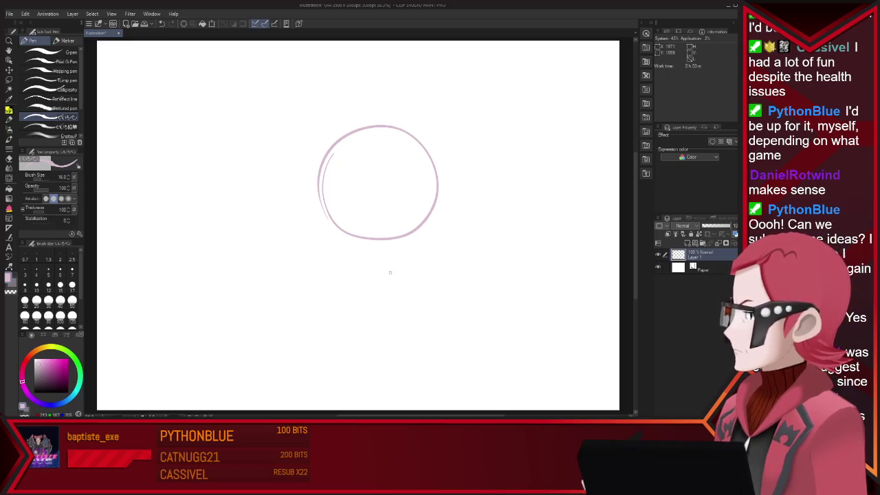
left_click_drag(373, 130, 378, 238)
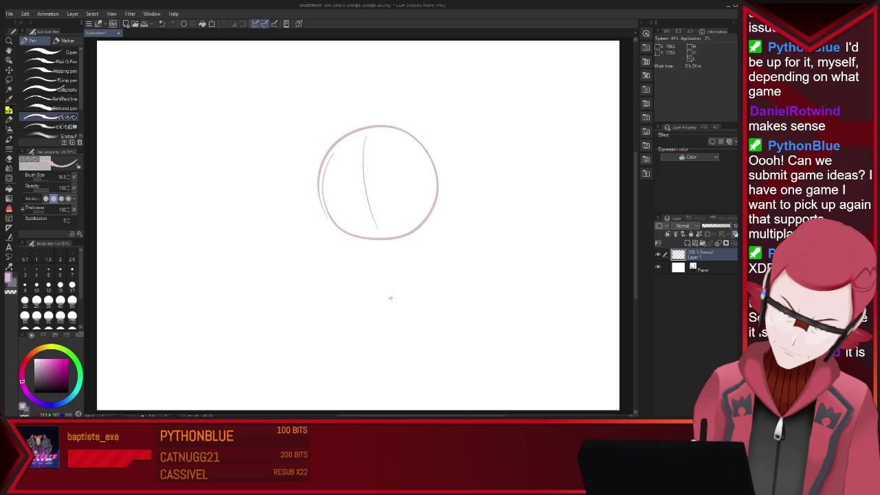
Sketch the big right ear and the tall left and middle bow loops above the head
mouse_move(386, 138)
left_mouse_down()
mouse_move(443, 86)
mouse_move(473, 82)
left_mouse_up()
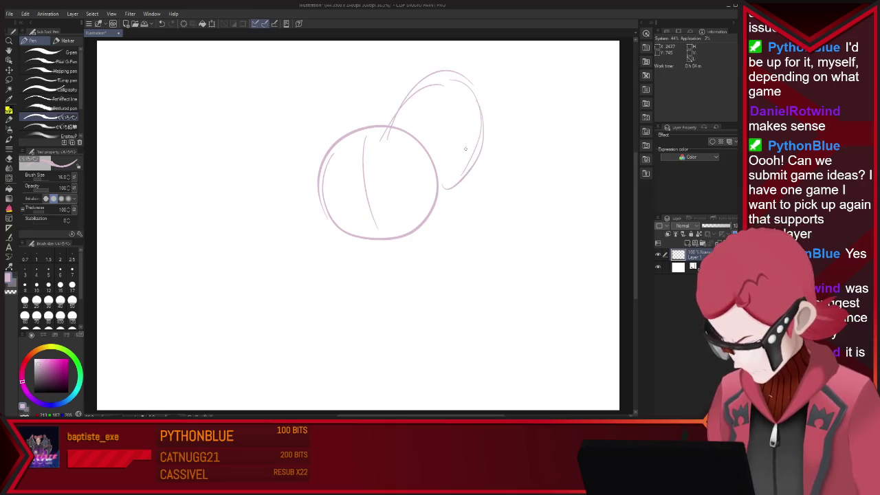
mouse_move(346, 123)
left_mouse_down()
mouse_move(326, 72)
mouse_move(318, 168)
left_mouse_up()
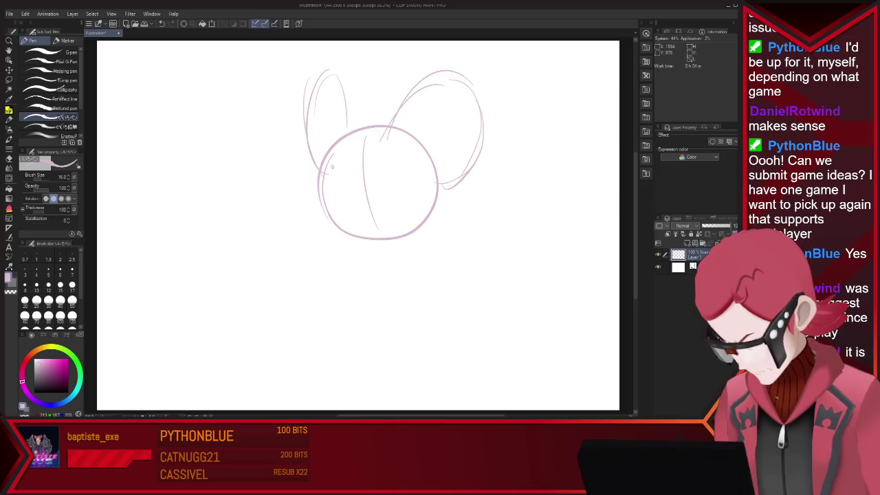
left_click_drag(342, 69, 362, 127)
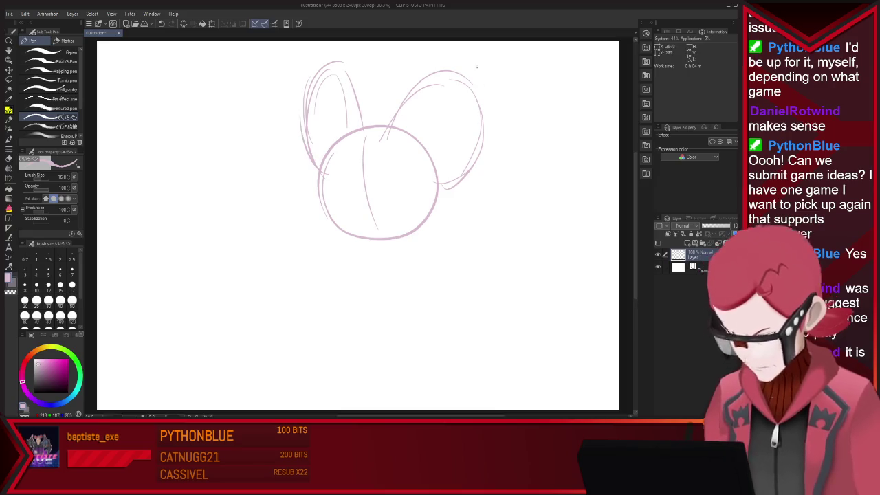
left_click_drag(306, 117, 297, 166)
mouse_move(354, 128)
left_mouse_down()
mouse_move(379, 95)
mouse_move(404, 131)
left_mouse_up()
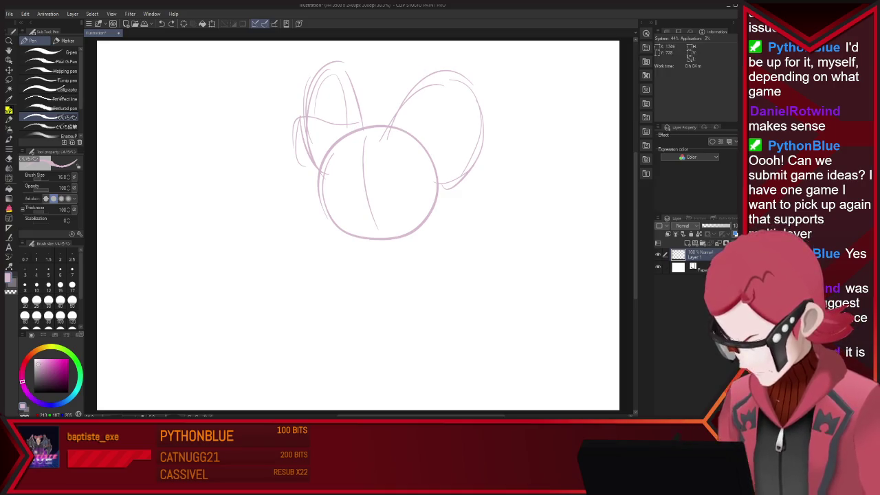
mouse_move(377, 123)
left_mouse_down()
mouse_move(421, 86)
mouse_move(418, 148)
left_mouse_up()
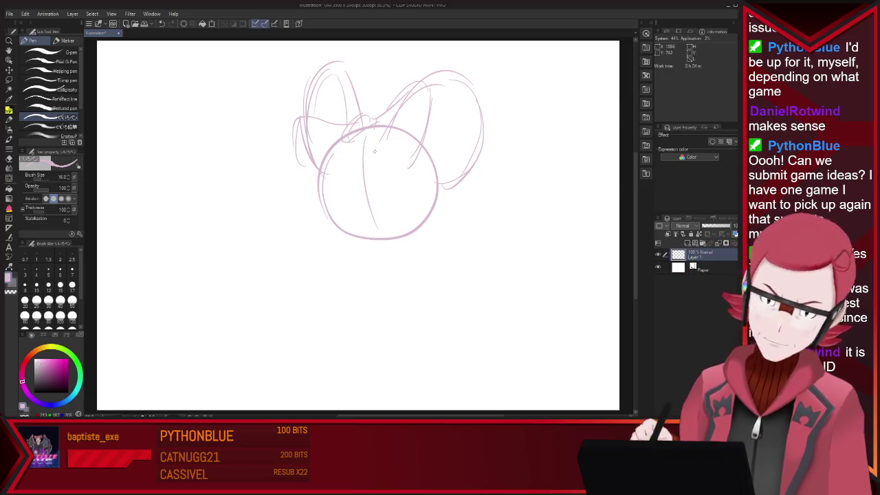
left_click_drag(377, 125, 415, 135)
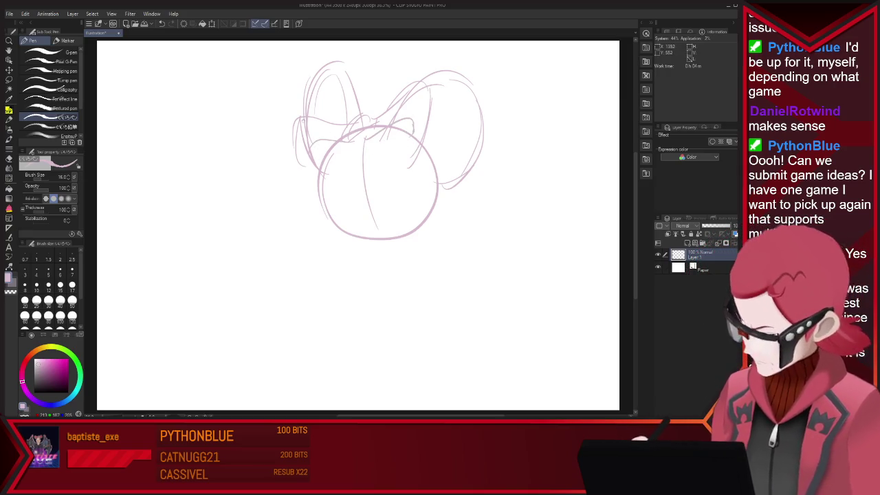
left_click_drag(299, 154, 350, 88)
left_click_drag(378, 134, 406, 83)
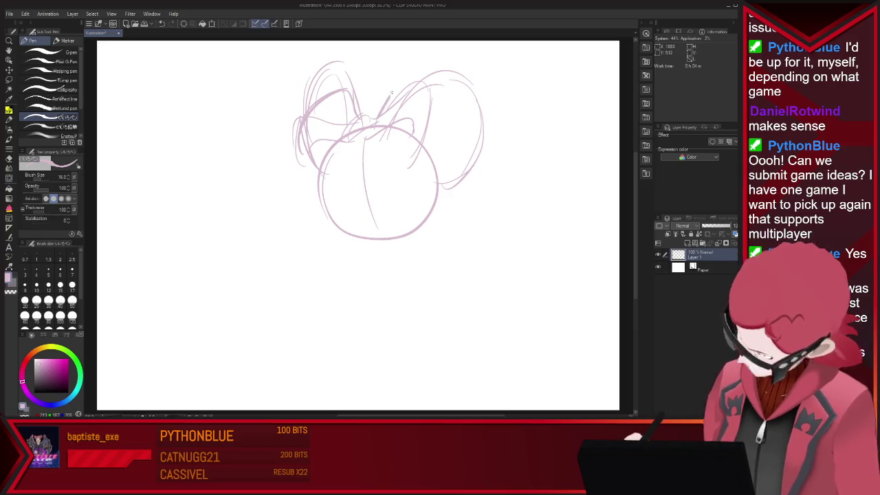
left_click_drag(418, 137, 406, 149)
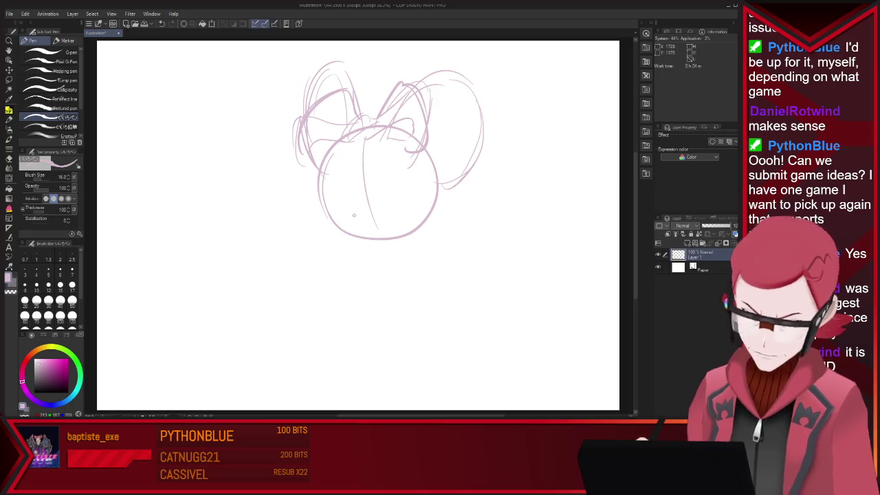
Add an eye curve, a line along the head's bottom, and strokes on both sides of the face
left_click_drag(389, 159, 407, 195)
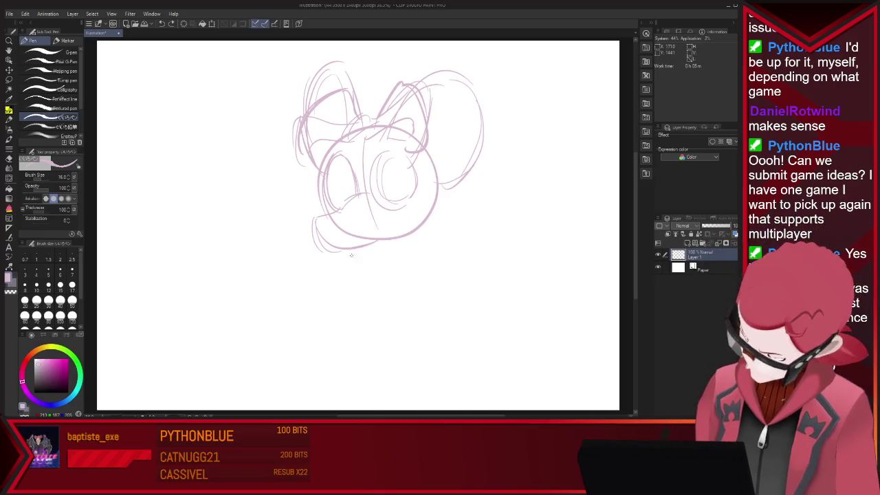
left_click_drag(393, 241, 348, 253)
left_click_drag(422, 165, 450, 167)
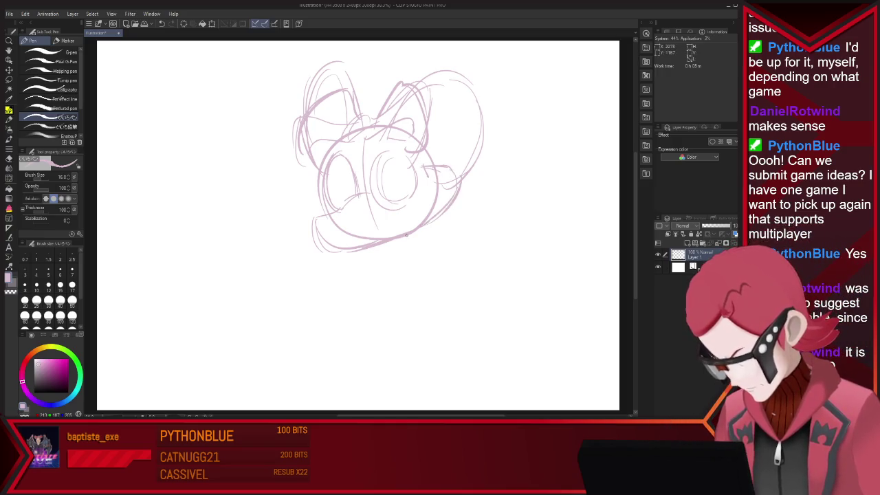
left_click_drag(319, 176, 305, 208)
Erase the lower head curves with the eraser enlarged to 168.2, then draw a short line below the chin
key("e")
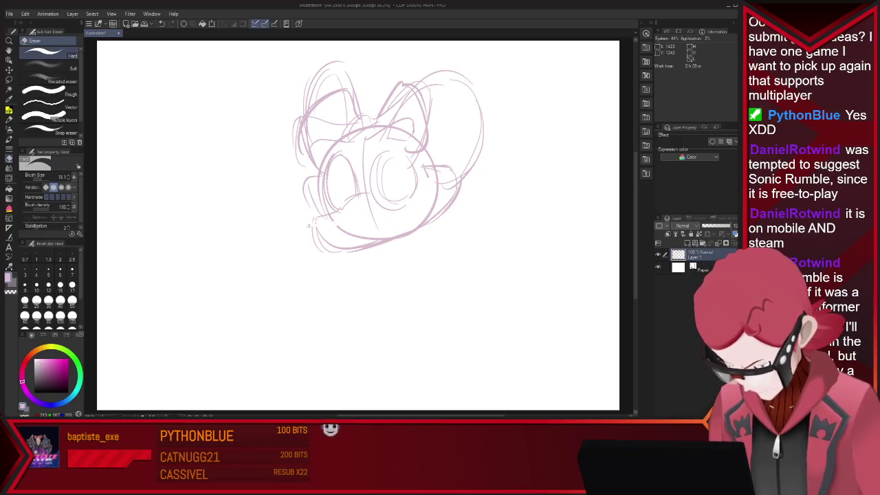
mouse_move(267, 252)
left_mouse_down()
mouse_move(357, 226)
mouse_move(392, 230)
mouse_move(336, 249)
left_mouse_up()
key("p")
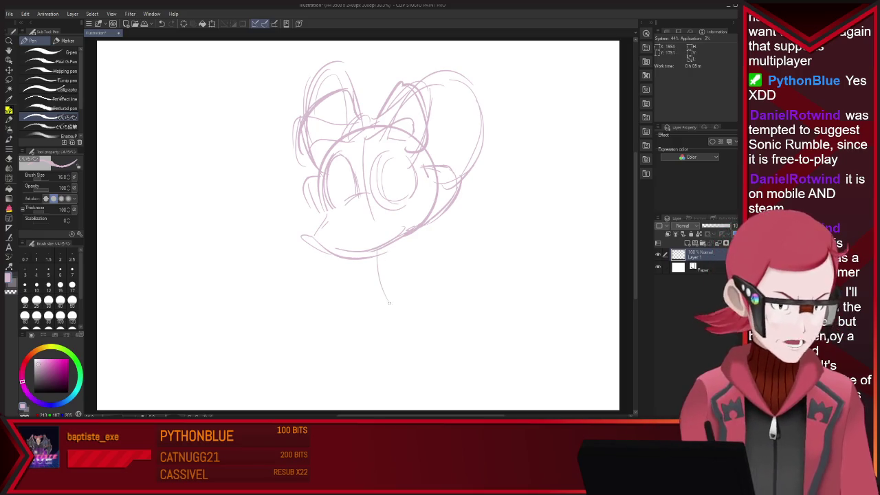
left_click_drag(396, 254, 418, 255)
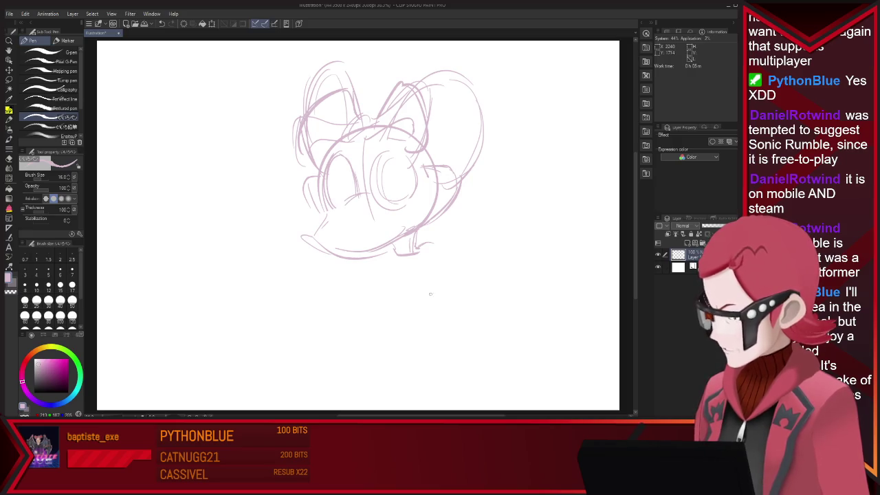
Add pupil strokes in the right eye, rework the left eye, and curve the chin's lower left
key("e")
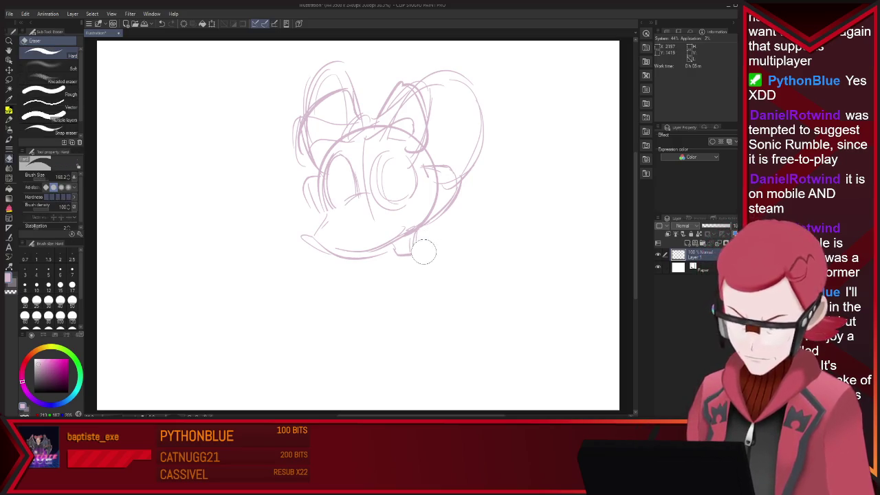
key("p")
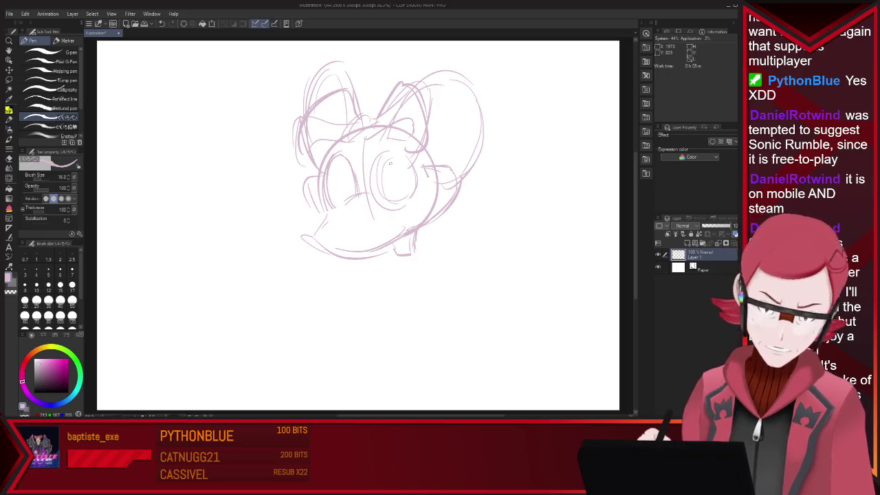
key("e")
key("p")
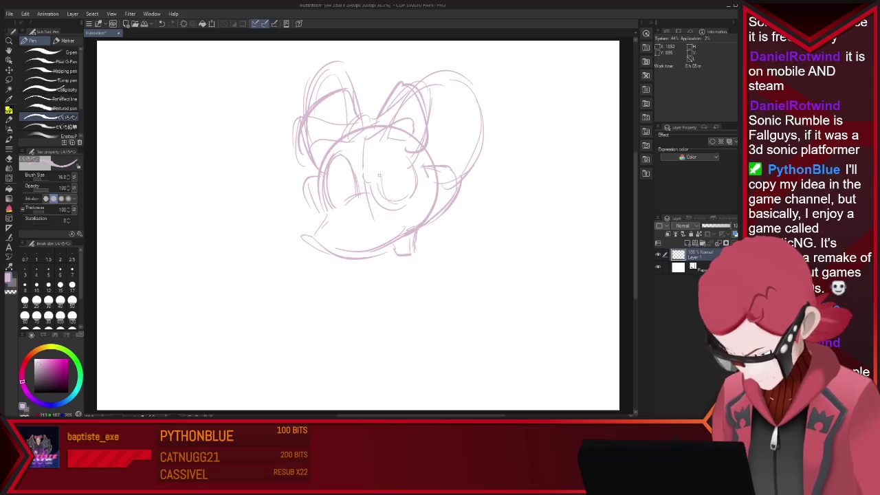
left_click_drag(387, 176, 386, 193)
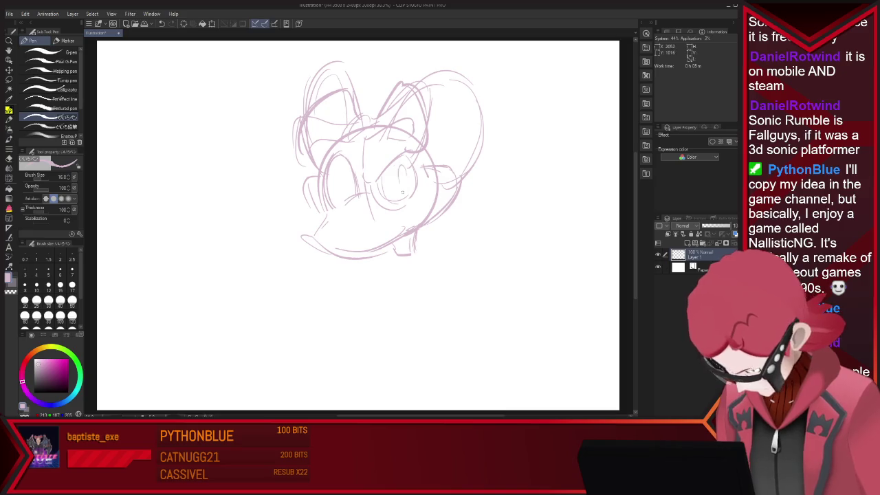
mouse_move(397, 163)
left_mouse_down()
mouse_move(394, 190)
mouse_move(377, 196)
mouse_move(418, 189)
left_mouse_up()
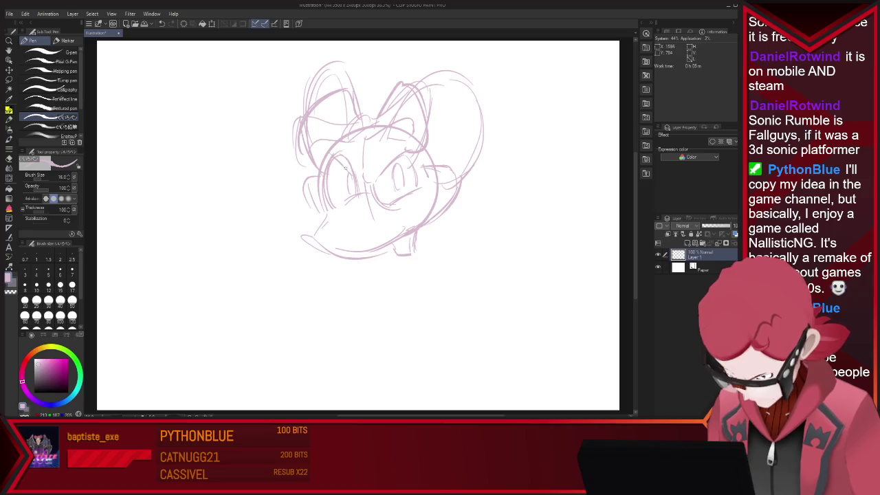
left_click_drag(348, 171, 356, 196)
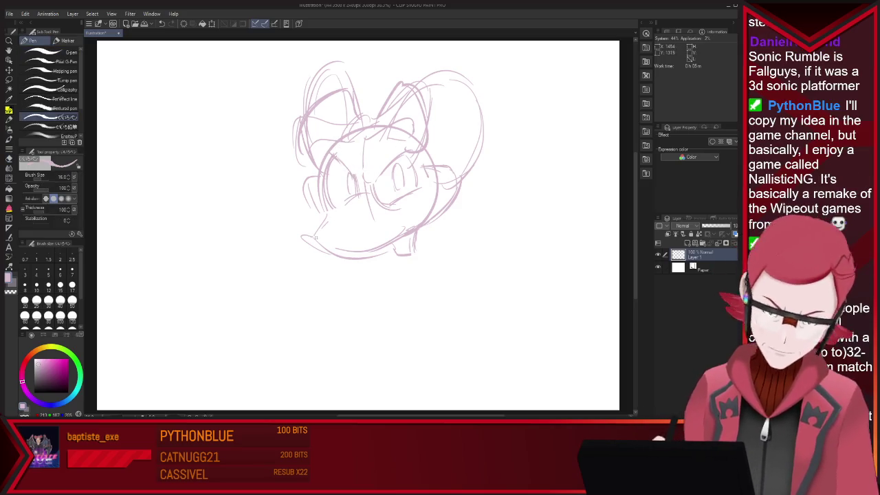
left_click_drag(314, 237, 303, 245)
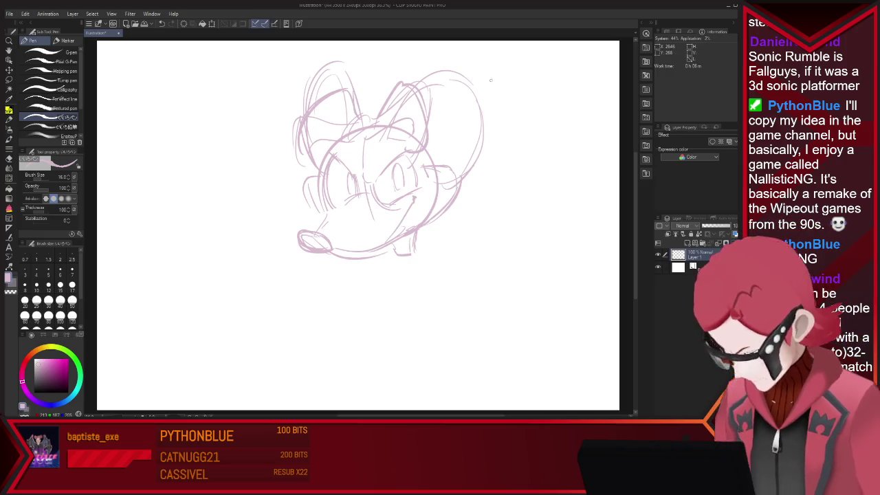
Clean up strokes beside the cheek and the head's right side, adding fur tufts on the right cheek
key("e")
key("p")
left_click_drag(311, 187, 319, 217)
key("e")
mouse_move(458, 159)
left_mouse_down()
mouse_move(444, 197)
mouse_move(432, 167)
left_mouse_up()
key("p")
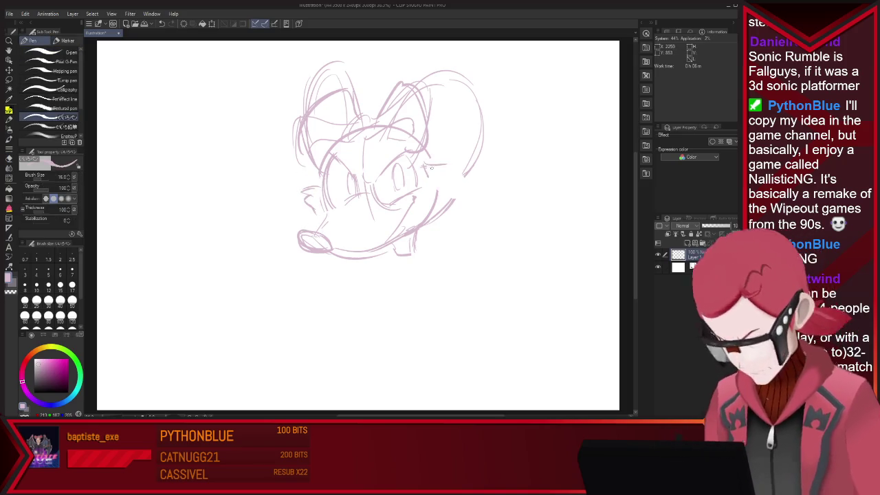
key("e")
key("p")
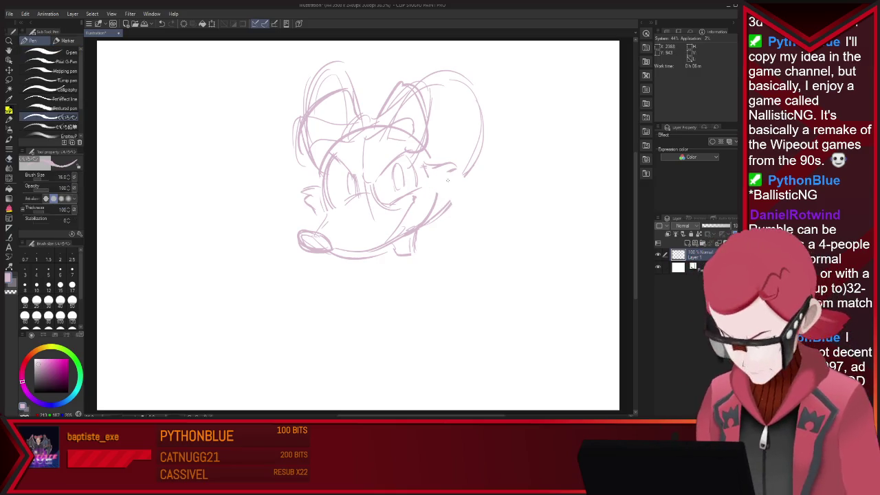
left_click_drag(462, 195, 440, 206)
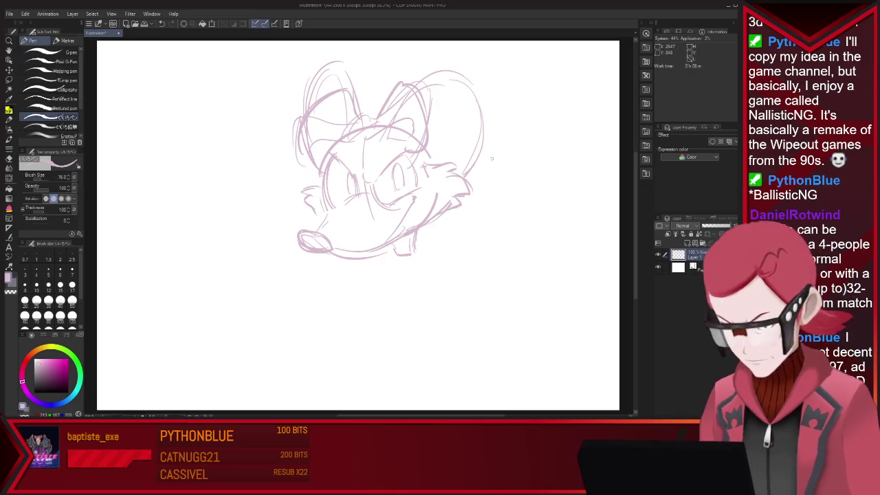
key("e")
key("p")
Erase the oversized right ear, try a smaller arc, and draw an inner-ear line
key("e")
left_click_drag(474, 89, 467, 165)
key("p")
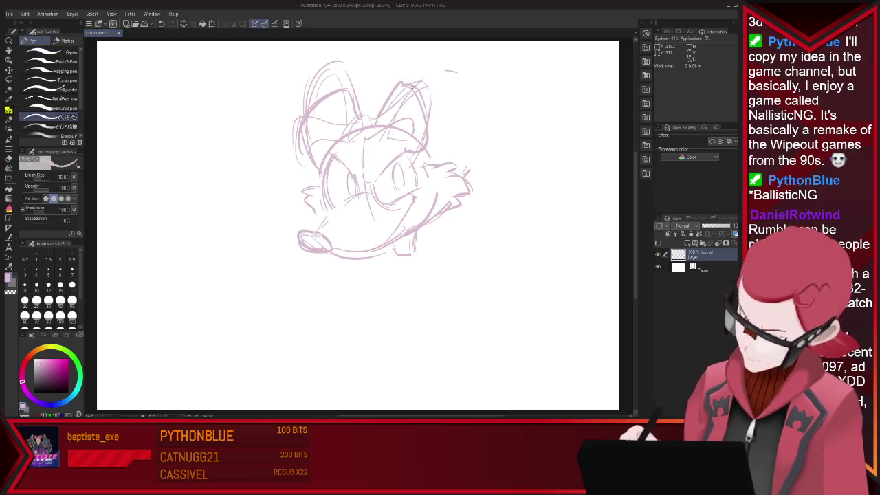
left_click_drag(424, 88, 473, 70)
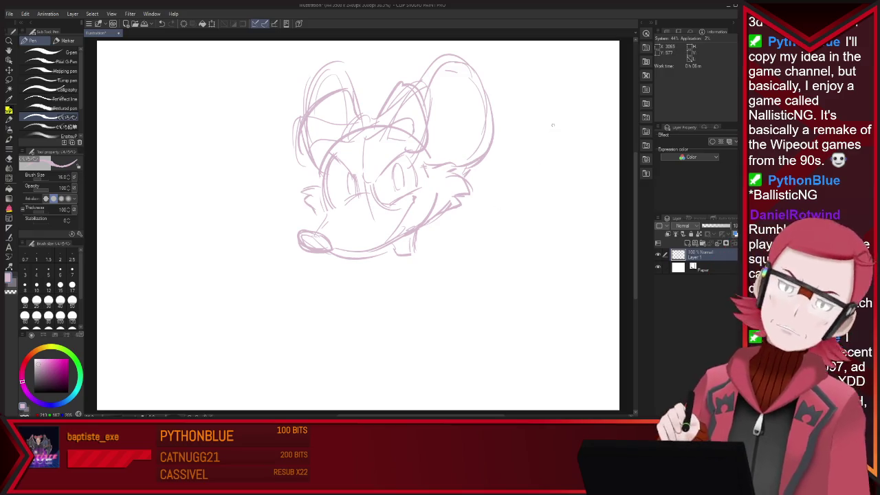
key("e")
left_click_drag(432, 69, 477, 135)
key("p")
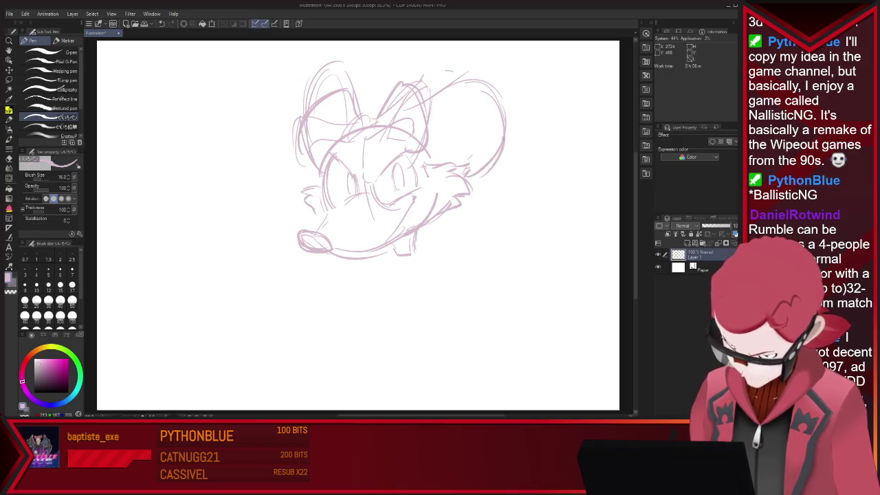
left_click_drag(483, 94, 427, 131)
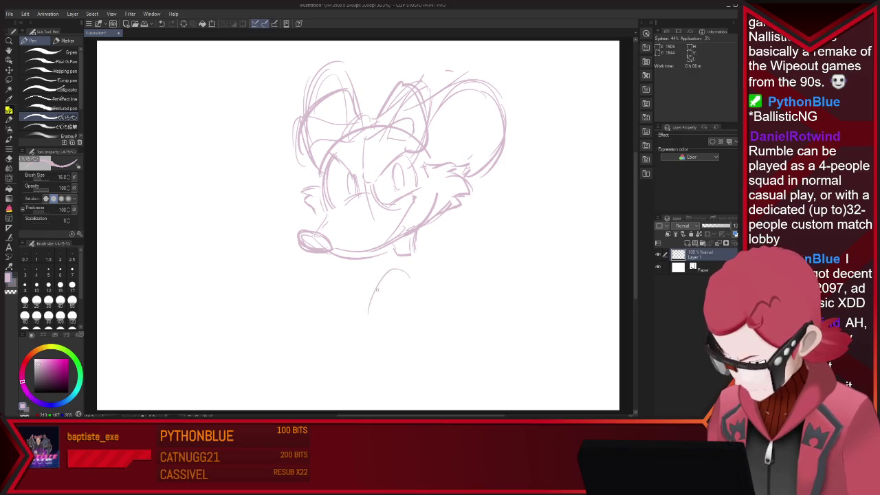
Erase the stray strokes near the chin and jaw
key("e")
key("p")
mouse_move(411, 242)
left_mouse_down()
mouse_move(385, 256)
mouse_move(426, 224)
mouse_move(416, 263)
mouse_move(453, 256)
mouse_move(466, 271)
left_mouse_up()
key("e")
key("p")
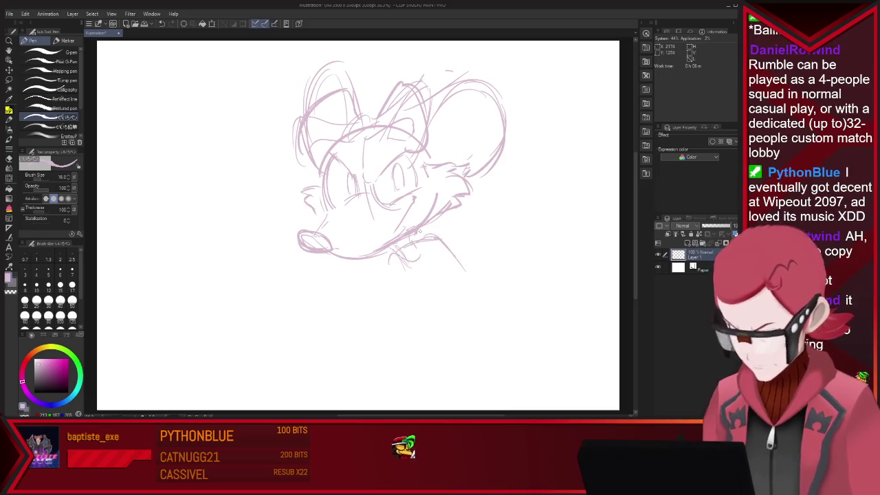
Draw the neck, the chest curve, the body's right side, and its rounded bottom
left_click_drag(391, 256, 396, 309)
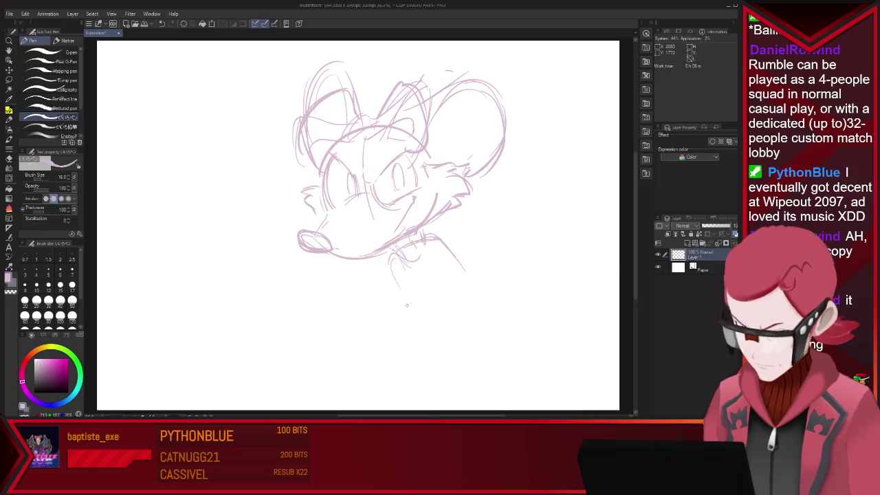
left_click_drag(389, 273, 440, 355)
left_click_drag(440, 240, 512, 306)
left_click_drag(463, 263, 521, 378)
left_click_drag(389, 311, 459, 387)
left_click_drag(386, 337, 516, 371)
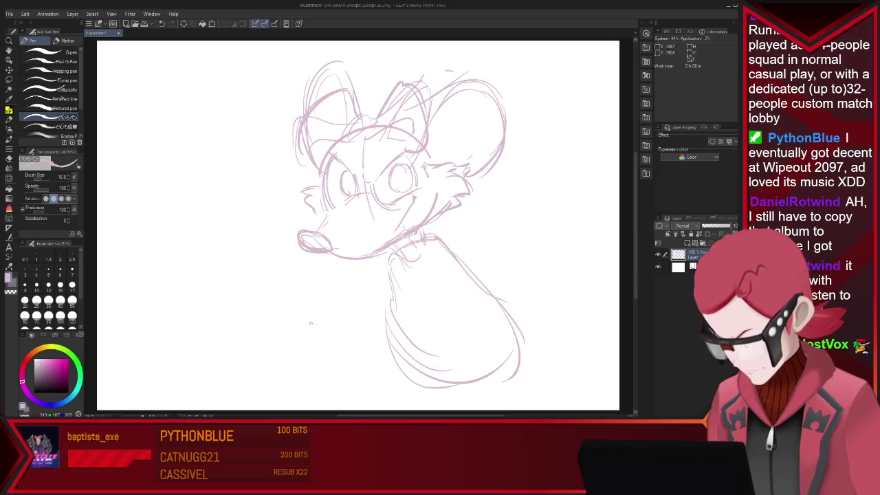
Sketch an arm curving below the muzzle, undoing a stray stroke beside the body
mouse_move(323, 299)
left_mouse_down()
mouse_move(326, 266)
mouse_move(291, 289)
mouse_move(383, 282)
left_mouse_up()
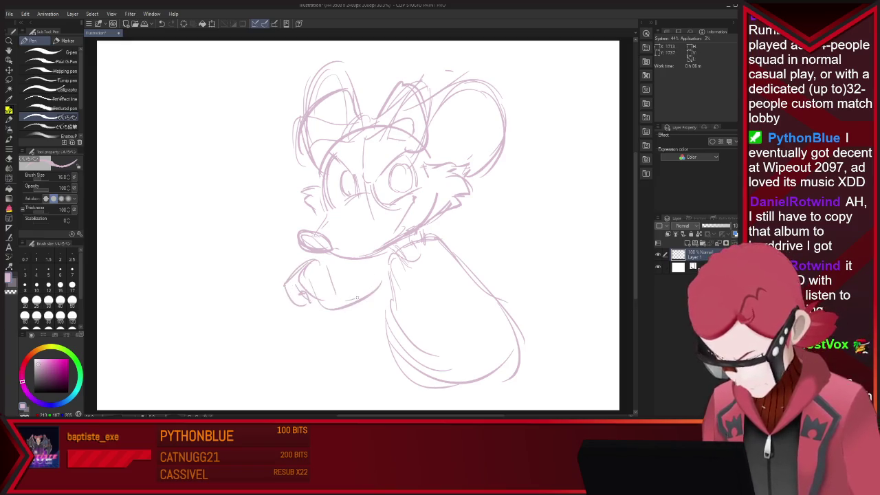
key("e")
left_click_drag(444, 242, 416, 258)
key("p")
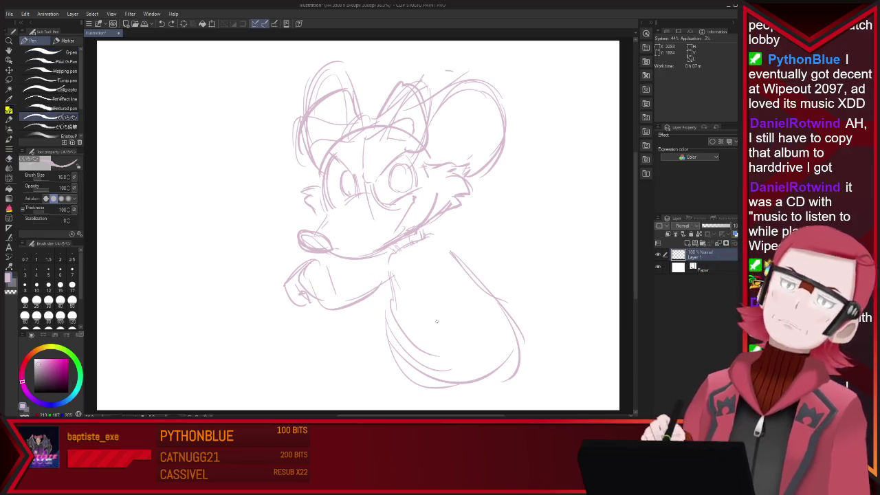
key("e")
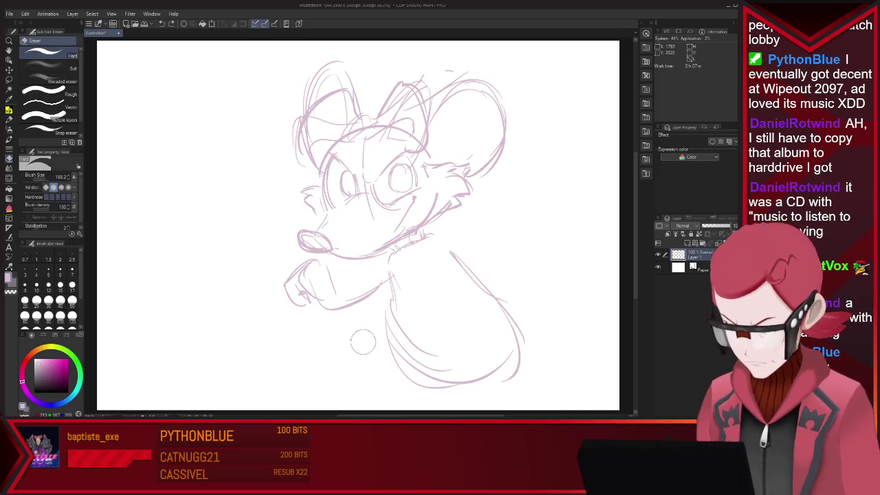
key("p")
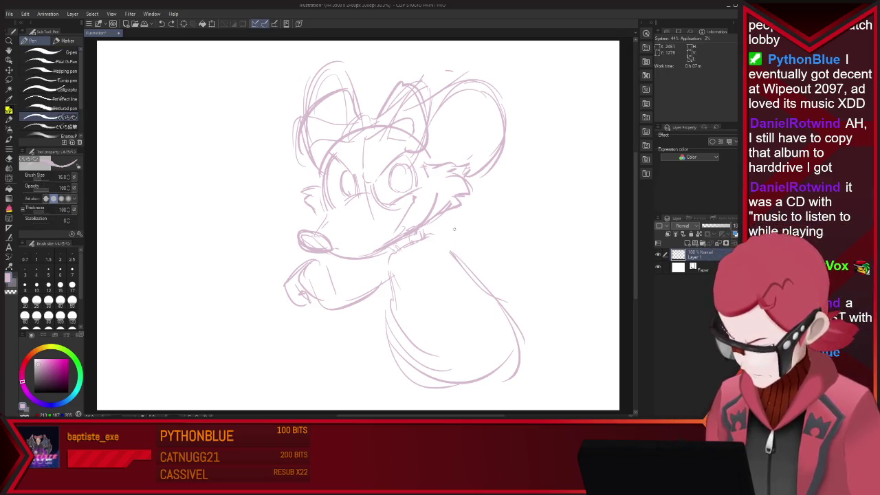
left_click_drag(488, 213, 474, 237)
key("ctrl+z")
Erase the rough arm lines, then try a paw curve right of the shoulder and undo it
key("e")
left_click_drag(361, 297, 279, 285)
key("p")
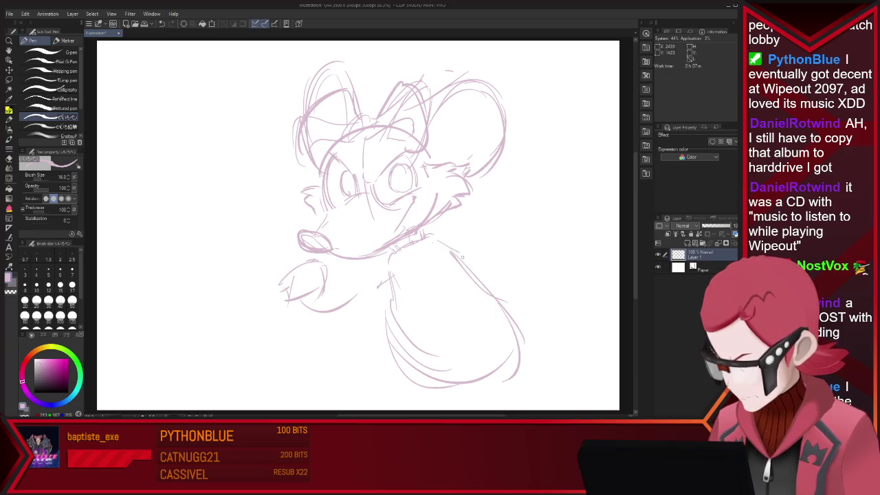
left_click_drag(455, 256, 482, 242)
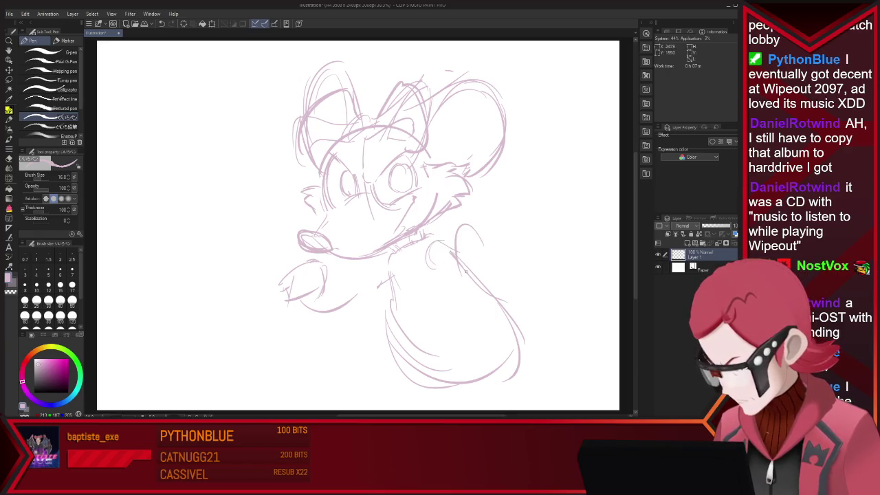
key("ctrl+z")
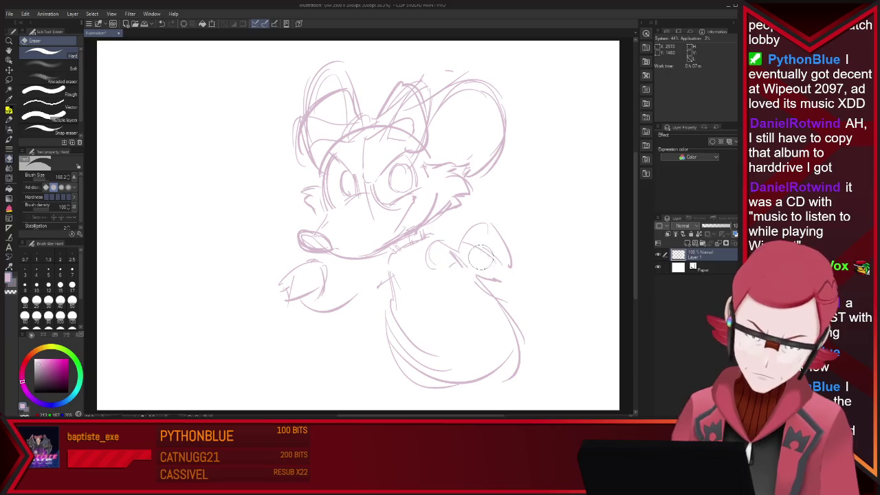
key("p")
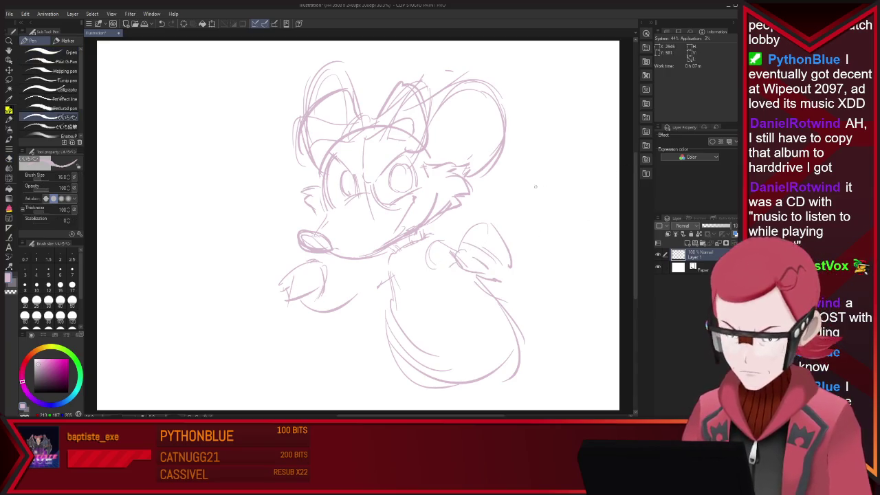
scroll(535, 186, "down", 3)
scroll(536, 187, "down", 3)
scroll(479, 110, "up", 2)
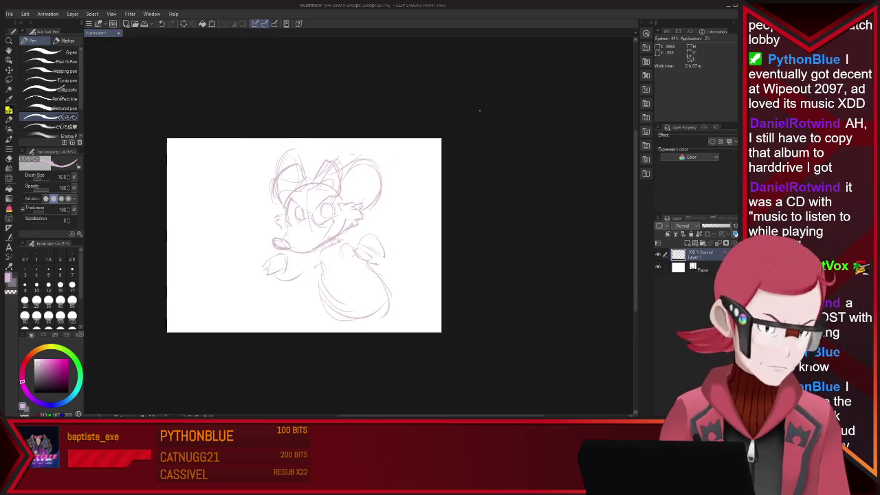
Enlarge the canvas toward the lower right with Ctrl+T and confirm the new size
key("ctrl+t")
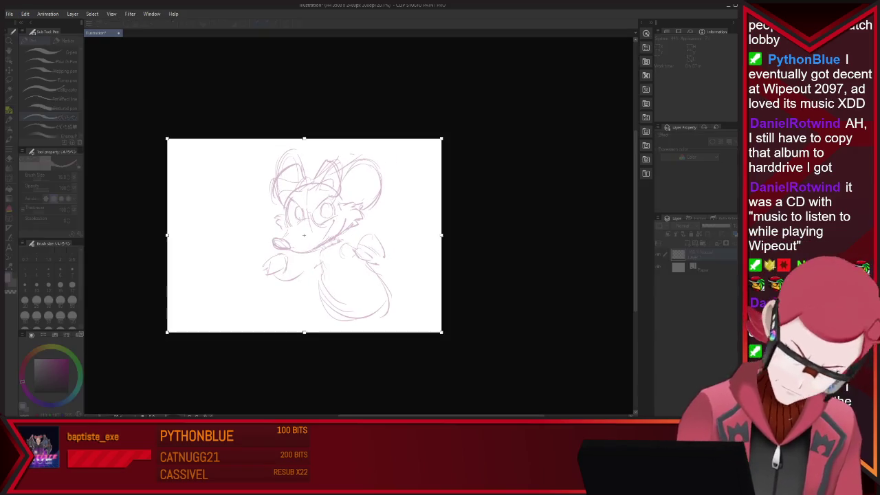
left_click_drag(442, 332, 587, 406)
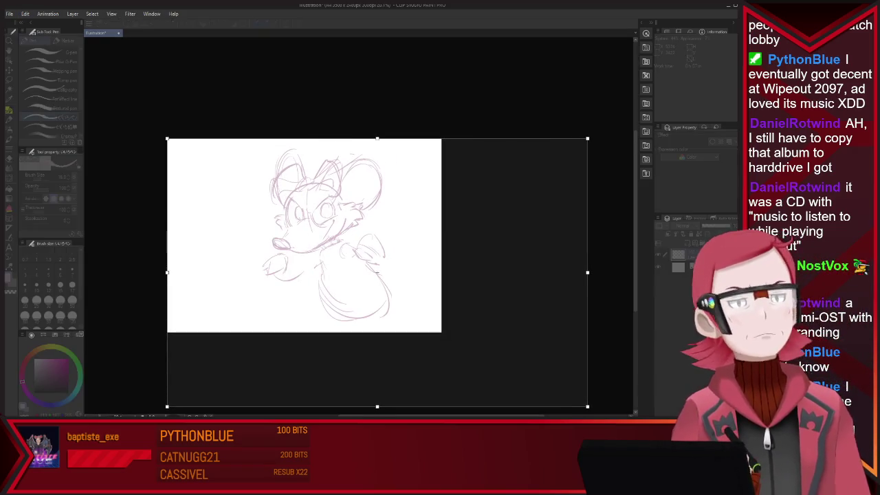
key("Return")
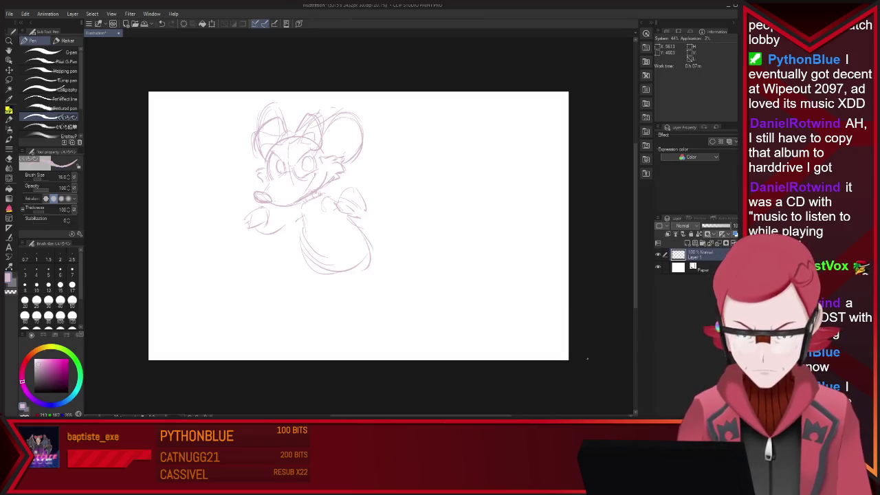
Sketch the body's left side and the leg lines, trimming the lower foot strokes
left_click_drag(297, 230, 288, 276)
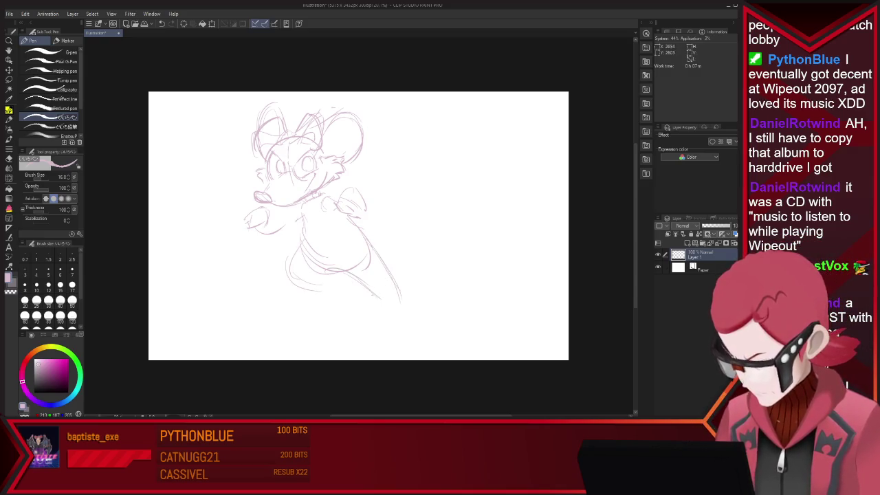
left_click_drag(335, 275, 331, 284)
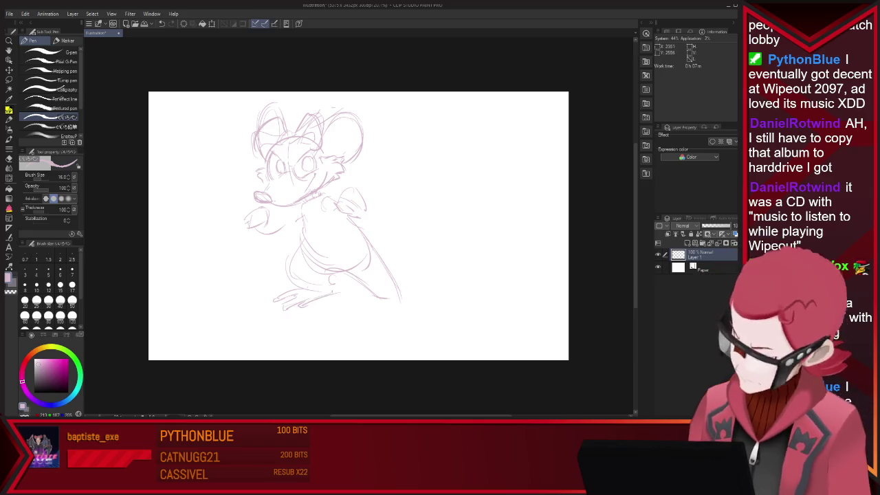
left_click_drag(388, 306, 404, 332)
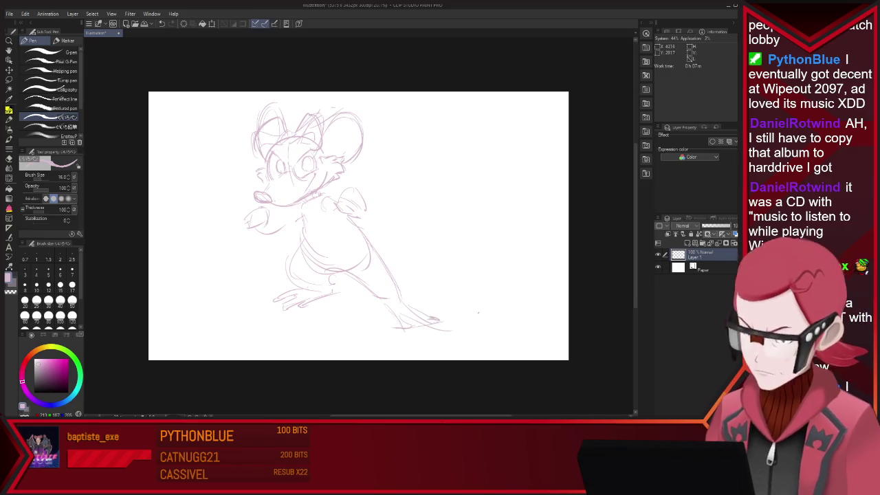
key("e")
left_click_drag(440, 331, 385, 324)
key("p")
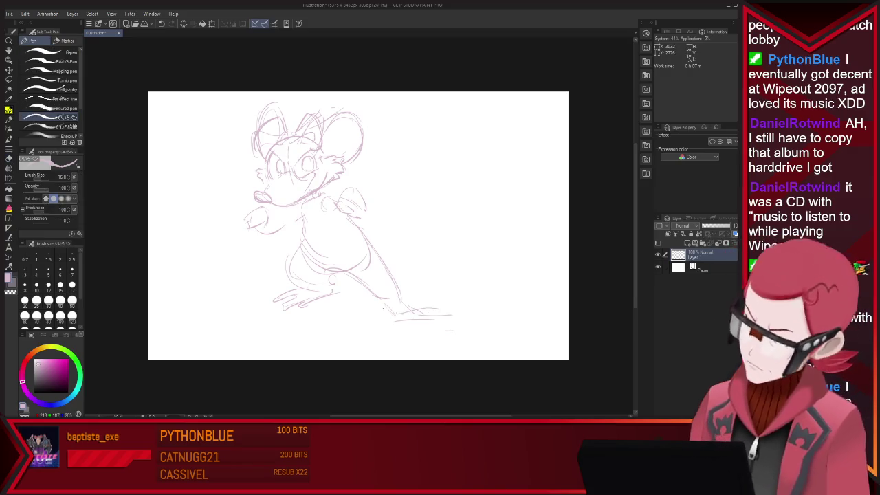
Draw the curled tail to the right after undoing two failed tail strokes
left_click_drag(371, 274, 474, 255)
key("ctrl+z")
left_click_drag(392, 280, 411, 234)
key("ctrl+z")
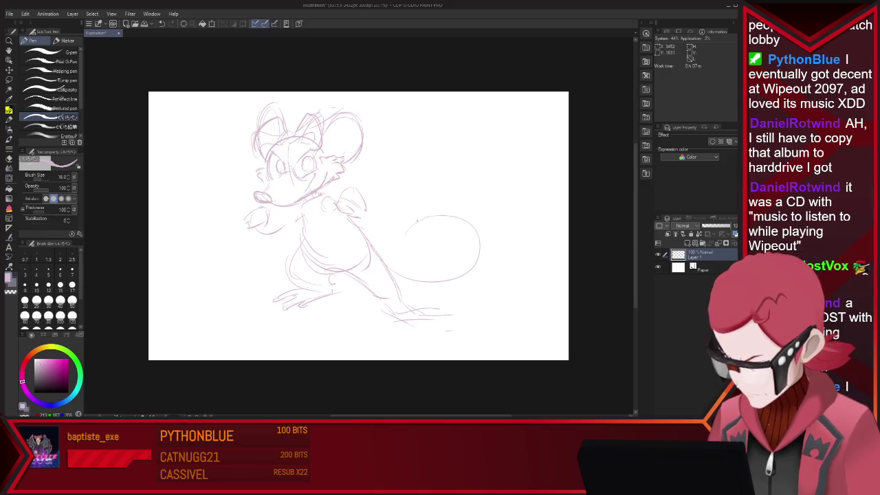
left_click_drag(416, 221, 401, 254)
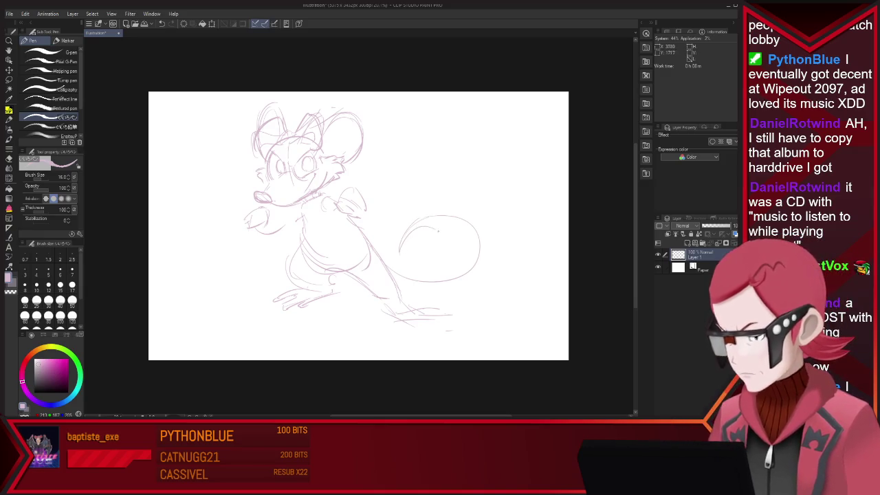
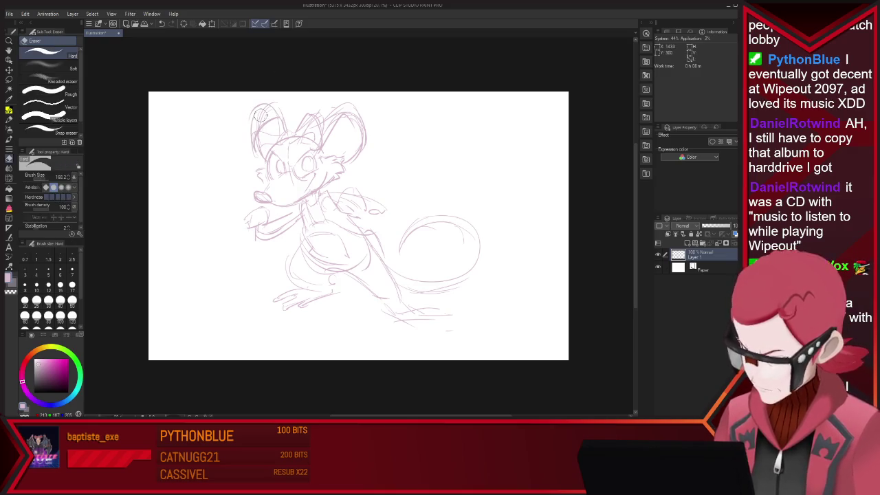
Undo stray sketch lines near the head and add a short line at the foot
key("ctrl+z")
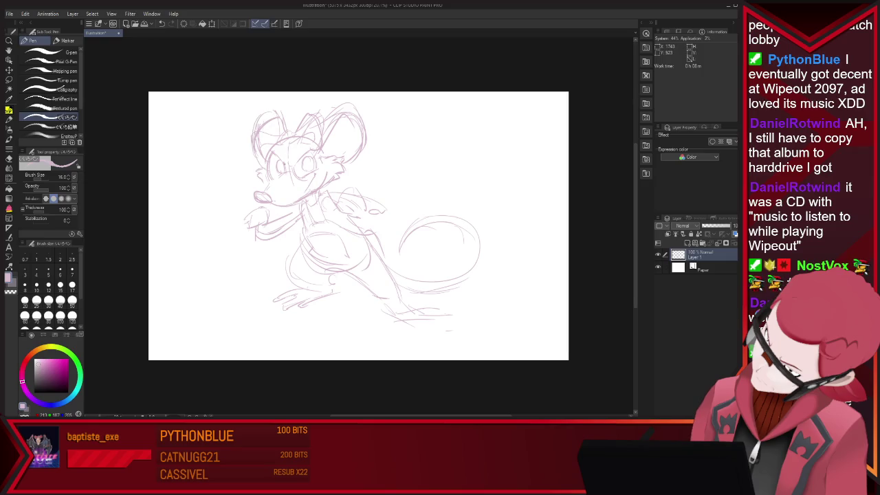
key("m")
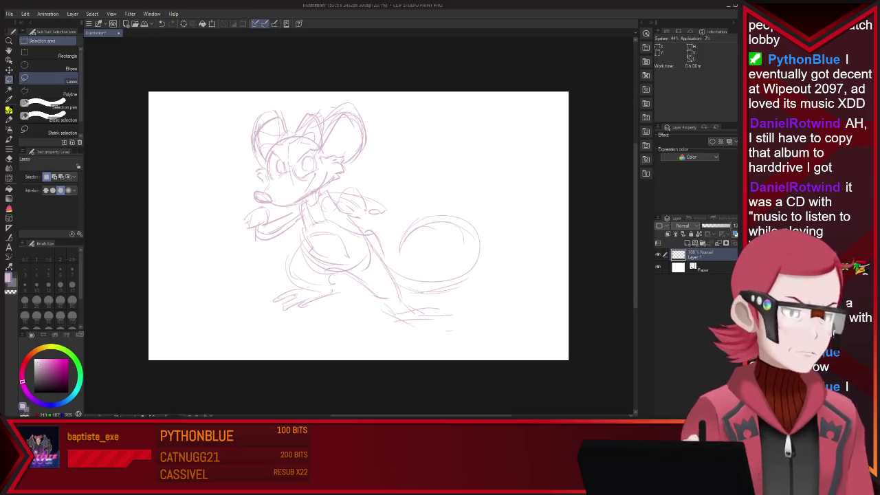
key("p")
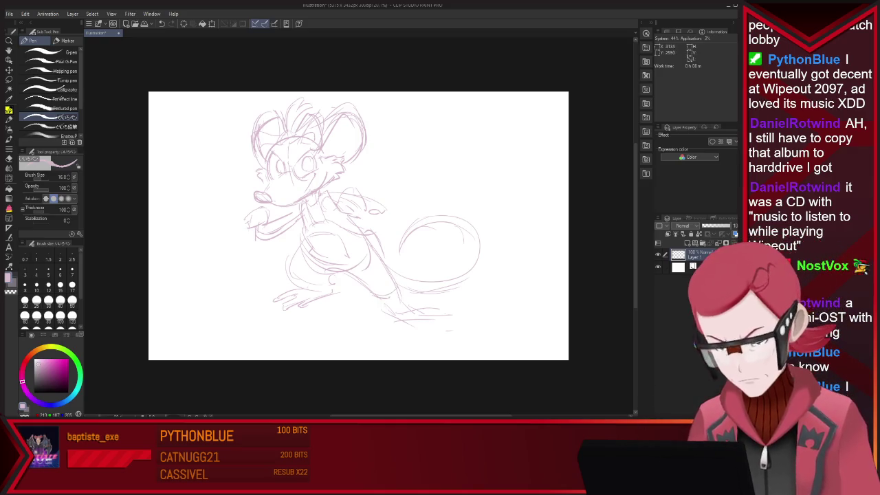
left_click_drag(329, 299, 341, 294)
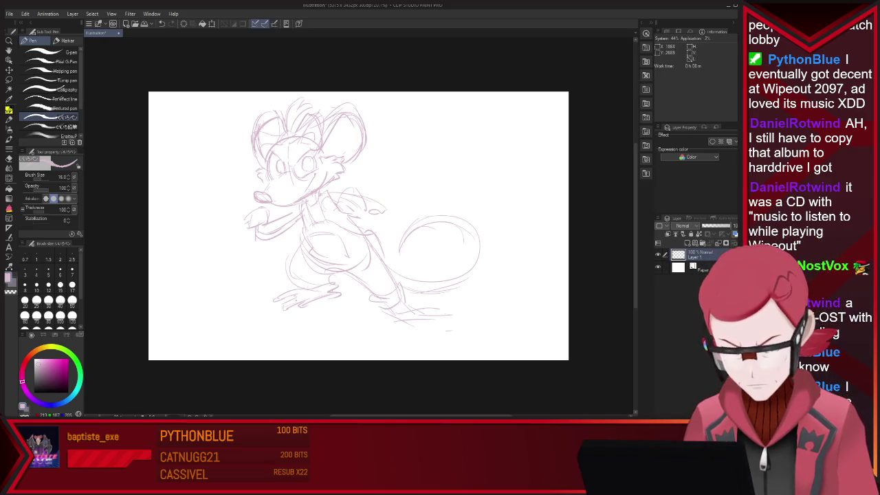
Lasso the sketched head and scale it down slightly with Ctrl+T
key("m")
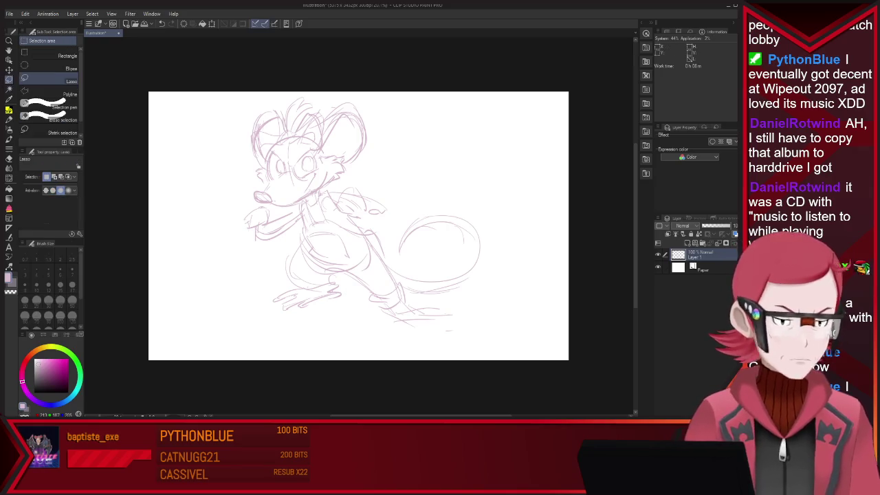
mouse_move(249, 203)
left_mouse_down()
mouse_move(391, 146)
mouse_move(302, 196)
left_mouse_up()
key("ctrl+t")
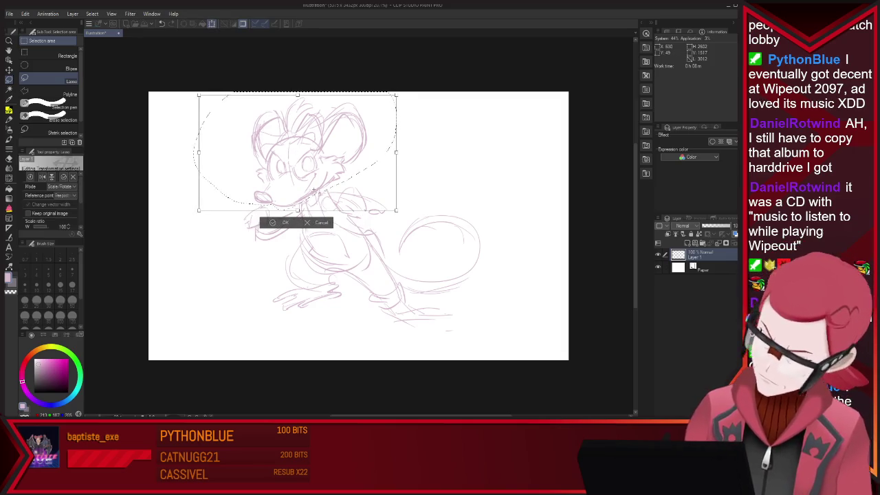
left_click_drag(192, 92, 199, 95)
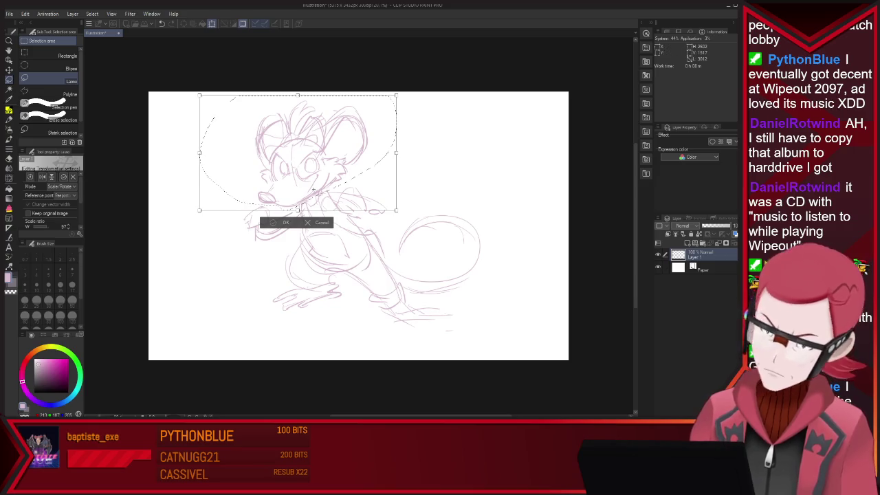
key("Return")
Deselect, fade the sketch layer's opacity and add a new raster layer
left_click_drag(287, 92, 450, 91)
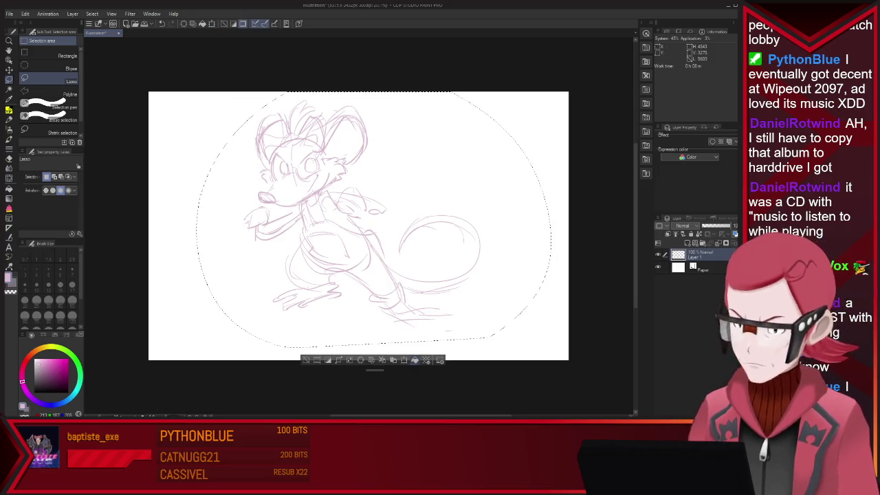
key("ctrl+d")
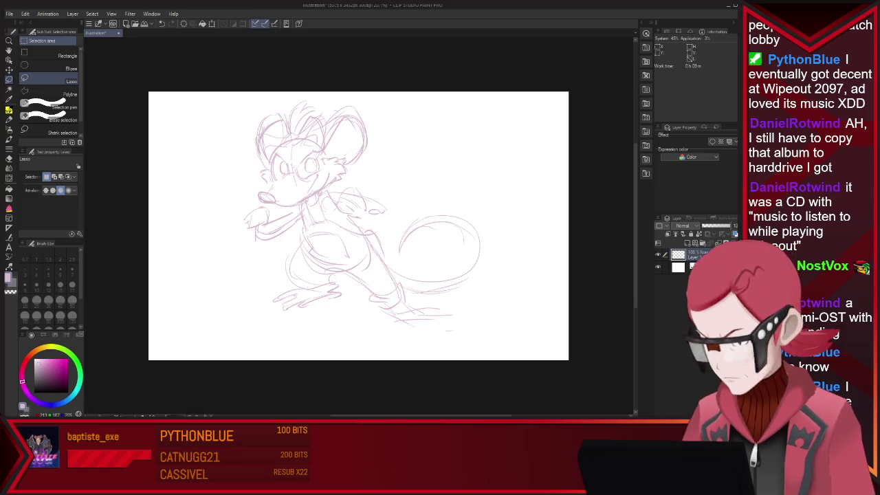
key("ctrl+shift+n")
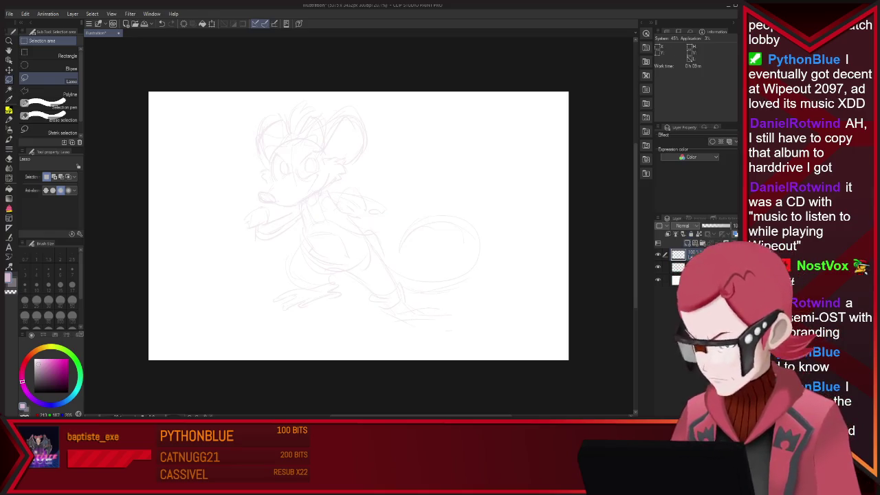
Zoom in on the head and ink the first curves of the bow's right loop
key("p")
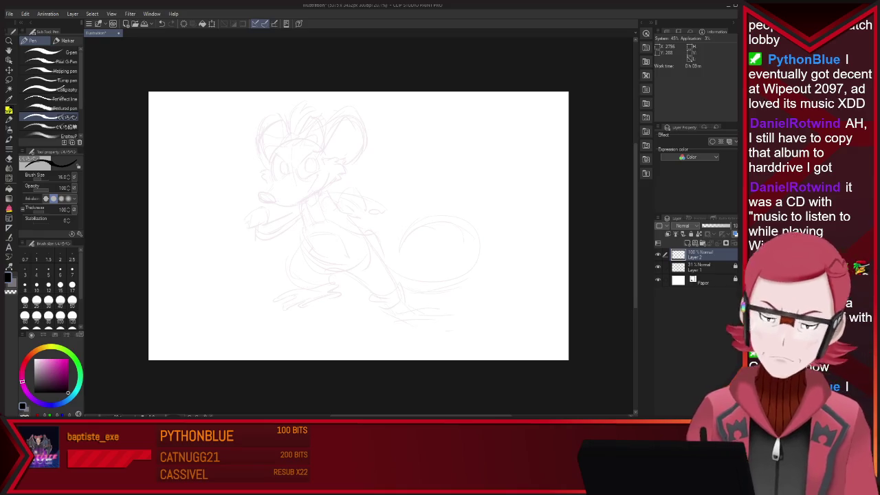
scroll(272, 189, "up", 1)
scroll(273, 190, "up", 2)
scroll(273, 190, "up", 2)
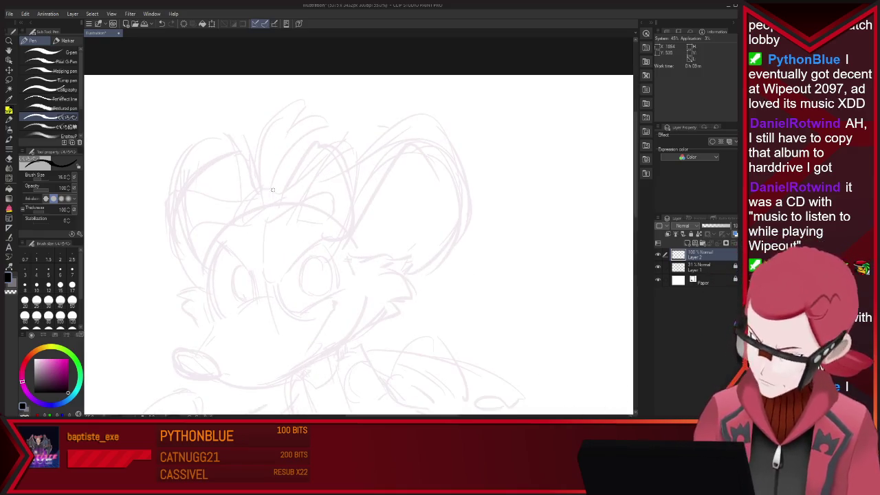
mouse_move(273, 194)
left_mouse_down()
mouse_move(253, 190)
mouse_move(251, 222)
left_mouse_up()
mouse_move(274, 193)
left_mouse_down()
mouse_move(281, 191)
mouse_move(269, 219)
left_mouse_up()
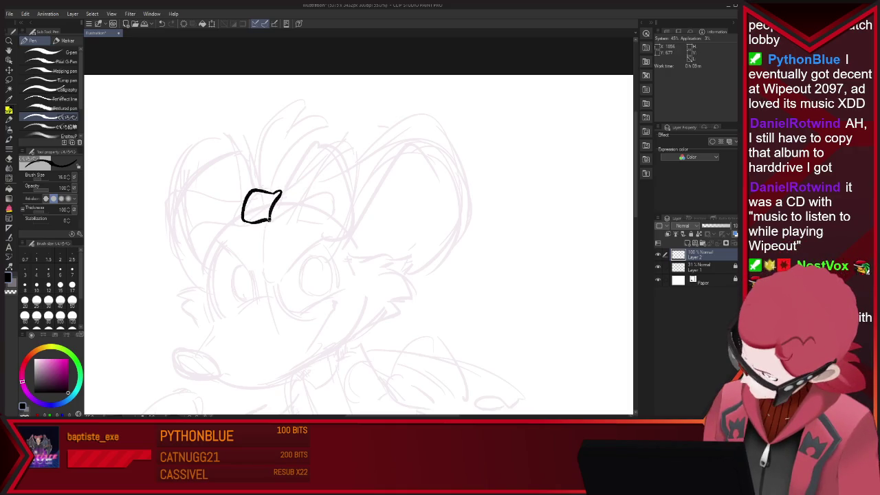
key("ctrl+z")
left_click_drag(318, 234, 269, 222)
Trim the bow's lower edge with the eraser at size 38.1
key("e")
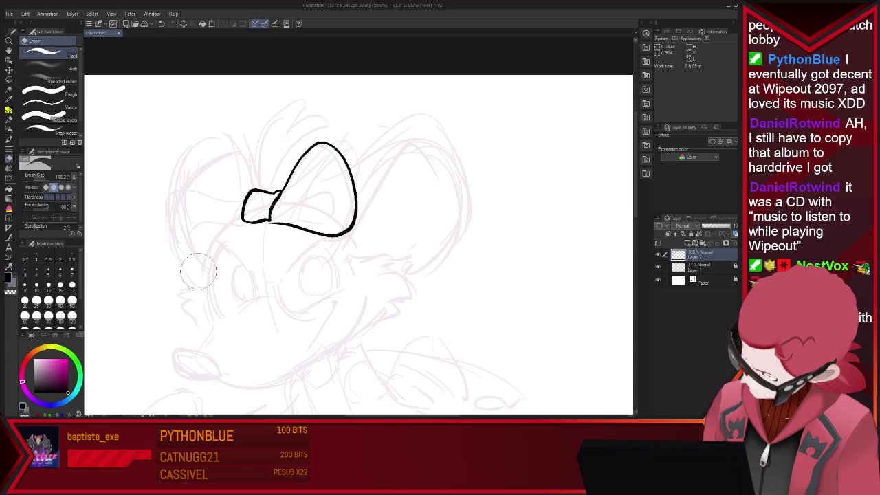
left_click_drag(358, 225, 269, 228)
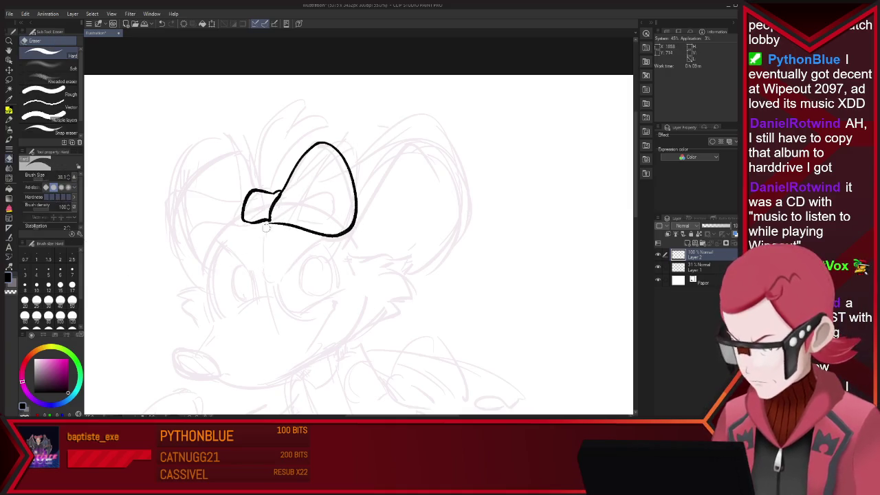
key("p")
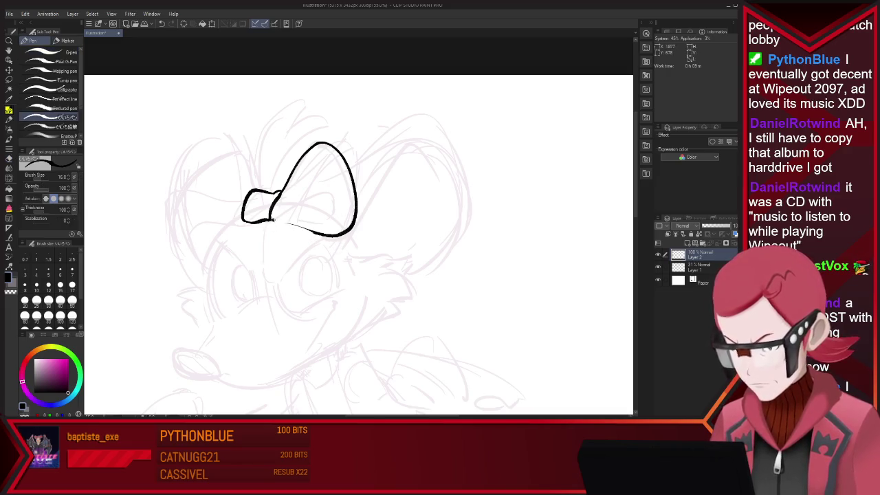
key("e")
mouse_move(287, 224)
left_mouse_down()
mouse_move(270, 220)
mouse_move(322, 236)
left_mouse_up()
key("p")
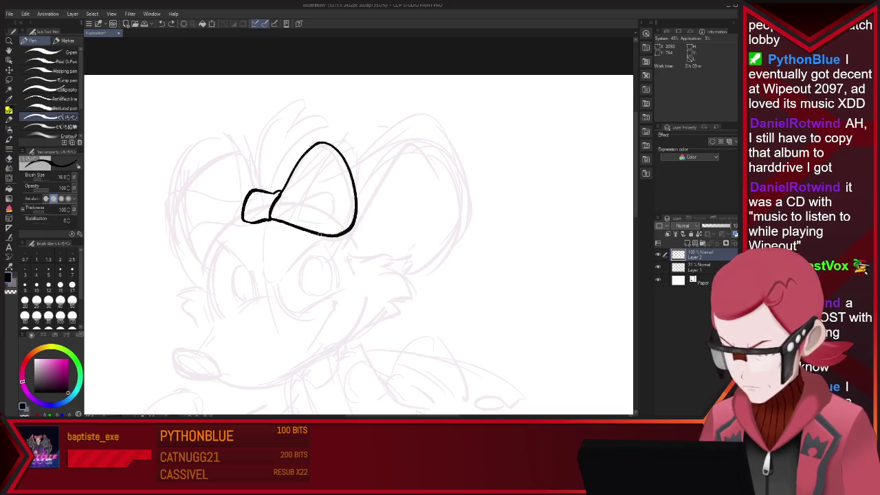
mouse_move(269, 219)
left_mouse_down()
mouse_move(315, 198)
mouse_move(298, 222)
mouse_move(300, 180)
left_mouse_up()
key("ctrl+z")
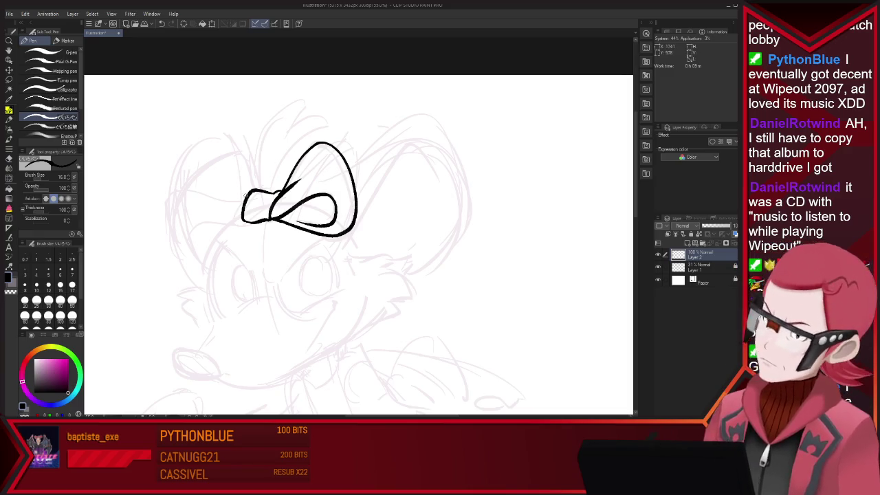
Ink the large left loop of the bow after several retries
left_click_drag(218, 138, 187, 179)
key("ctrl+z")
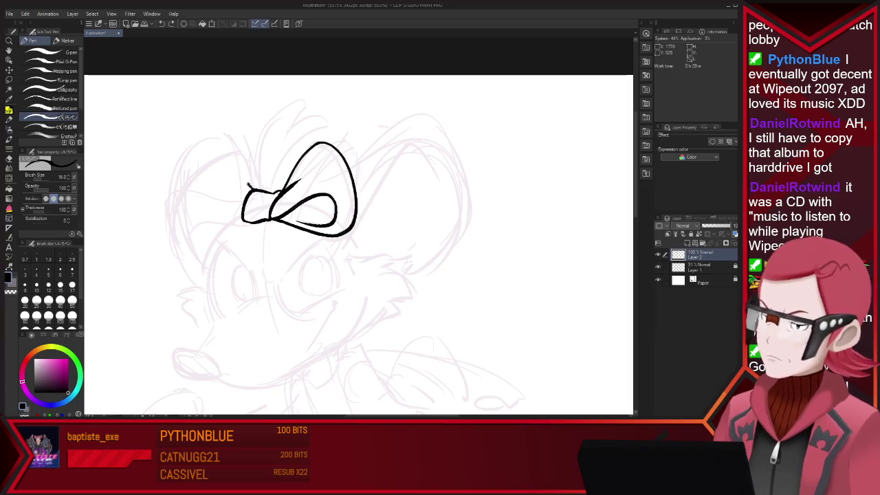
key("ctrl+z")
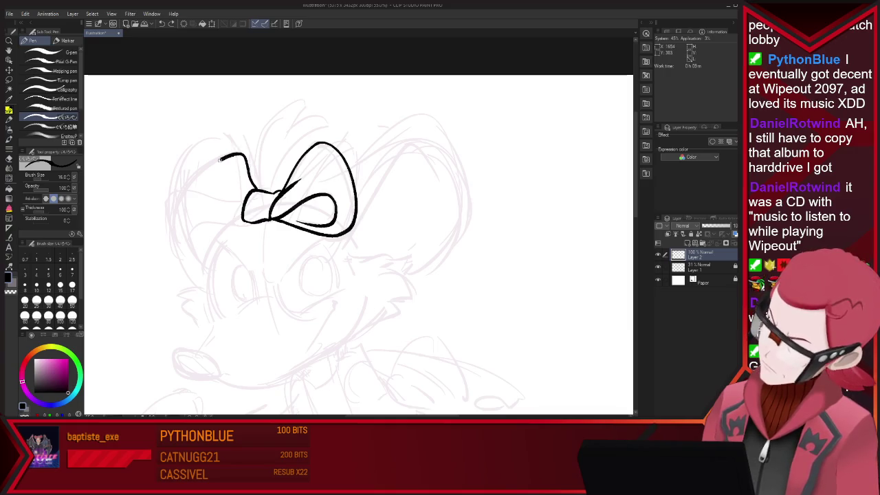
left_click_drag(220, 158, 214, 256)
key("ctrl+z")
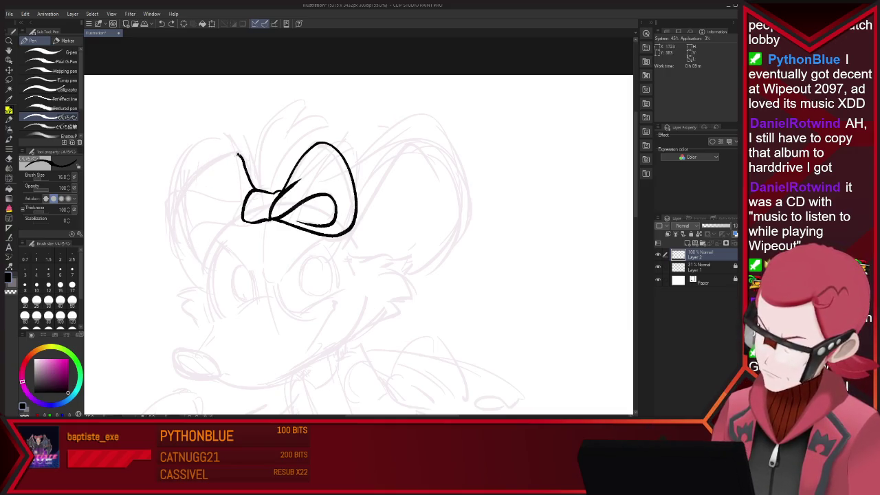
left_click_drag(239, 155, 236, 261)
mouse_move(180, 219)
left_mouse_down()
mouse_move(245, 217)
mouse_move(206, 239)
mouse_move(235, 219)
left_mouse_up()
key("ctrl+z")
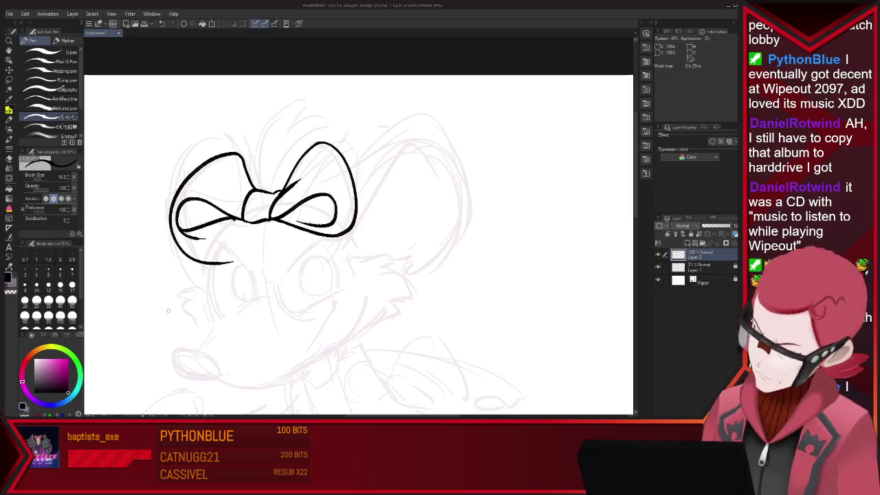
Erase stray strokes under the left loop and redraw its lower edge
key("e")
left_click_drag(180, 234, 225, 229)
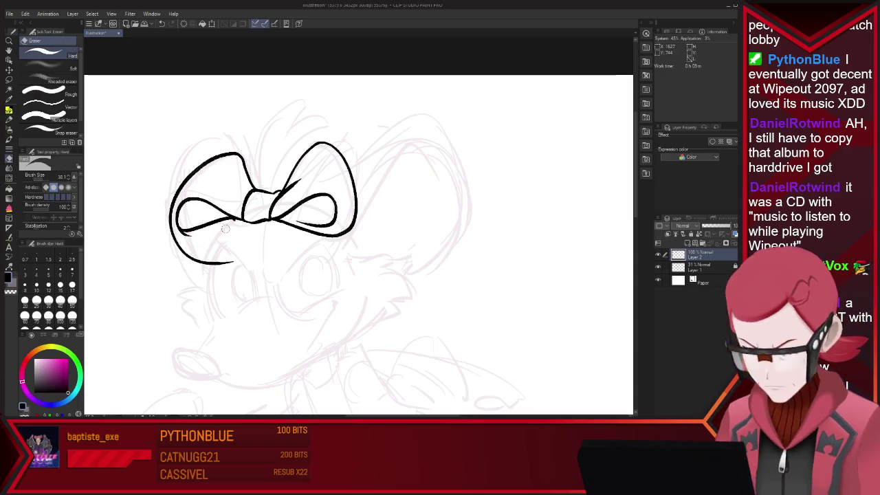
left_click_drag(169, 229, 244, 261)
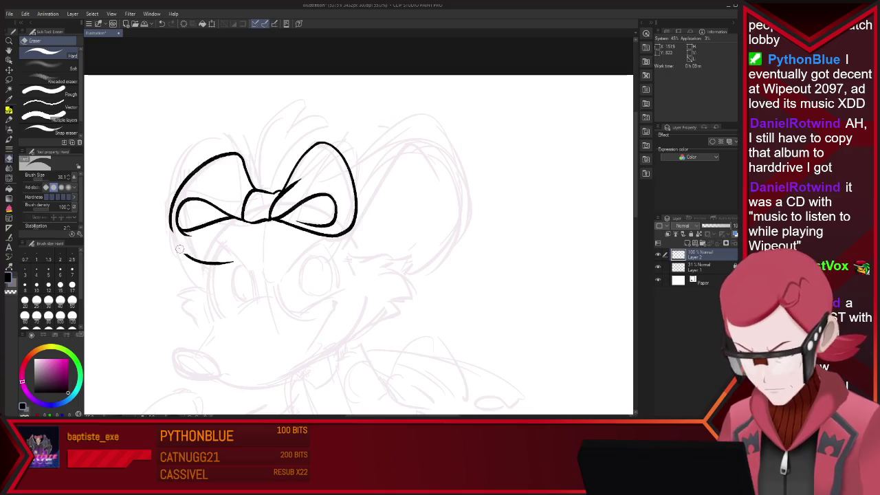
key("p")
left_click_drag(172, 232, 184, 242)
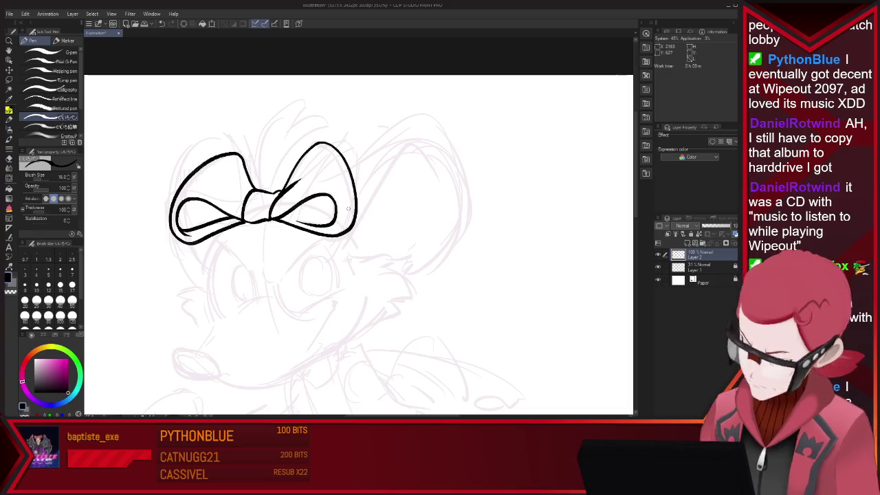
key("ctrl+z")
left_click_drag(171, 231, 241, 222)
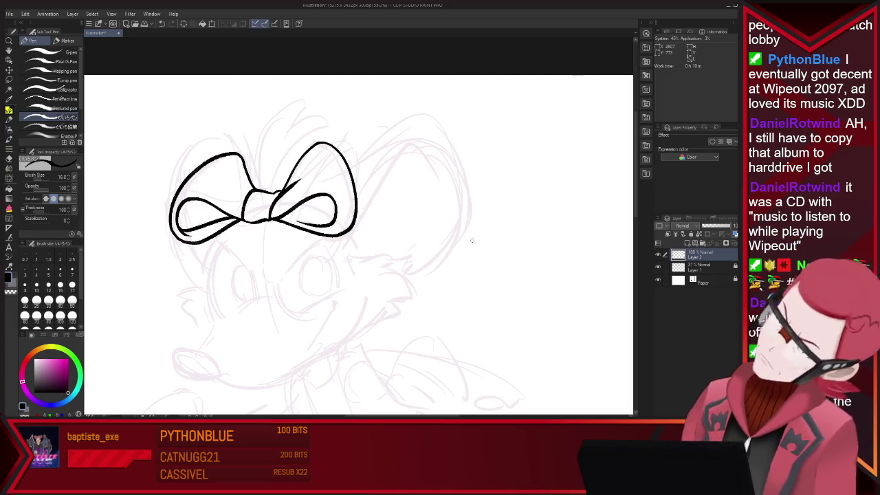
key("e")
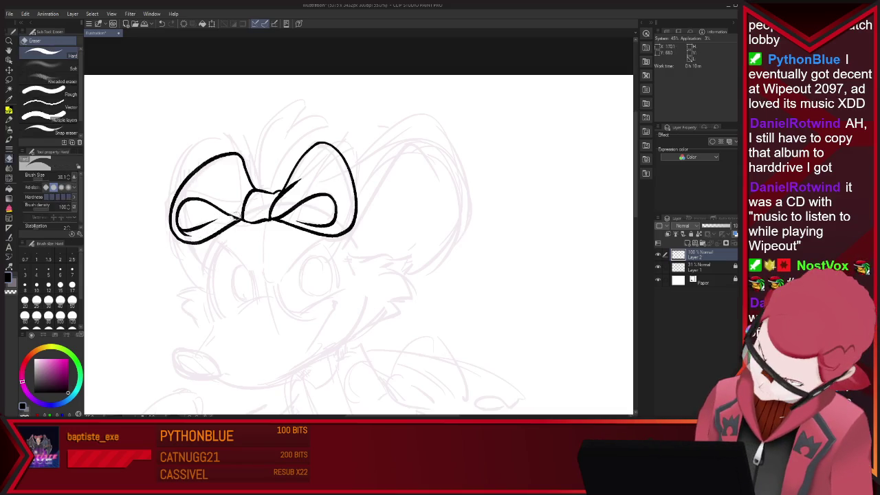
key("p")
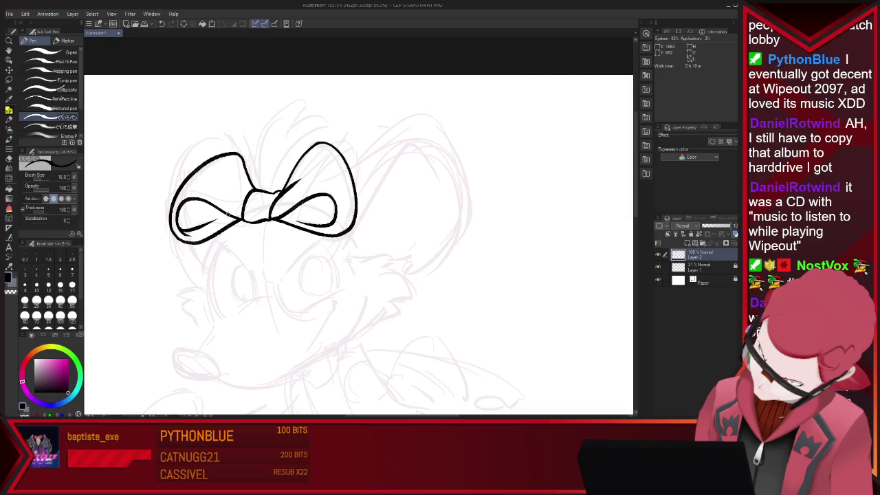
Add a fold inside the bow's left loop and redraw the loop above the knot
left_click_drag(229, 183, 242, 199)
key("ctrl+minus")
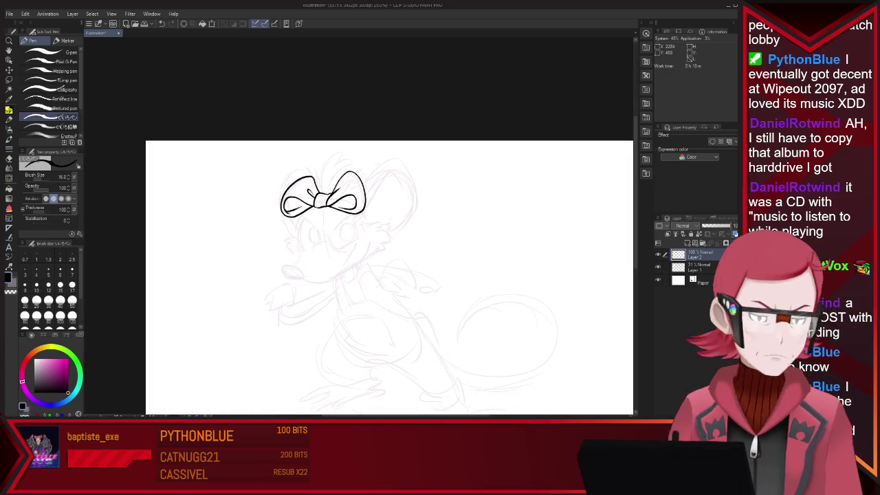
key("ctrl+plus")
mouse_move(315, 232)
left_mouse_down()
mouse_move(359, 147)
mouse_move(342, 175)
left_mouse_up()
key("ctrl+z")
key("ctrl+z")
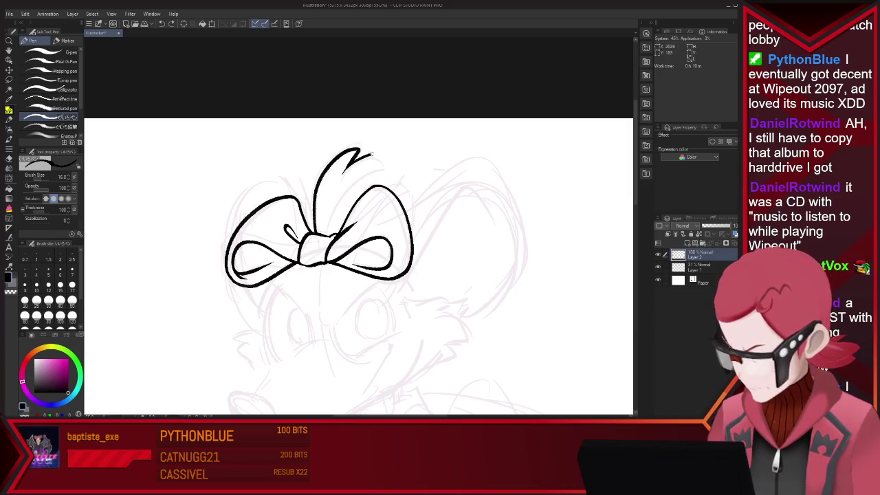
left_click_drag(320, 260, 343, 174)
key("e")
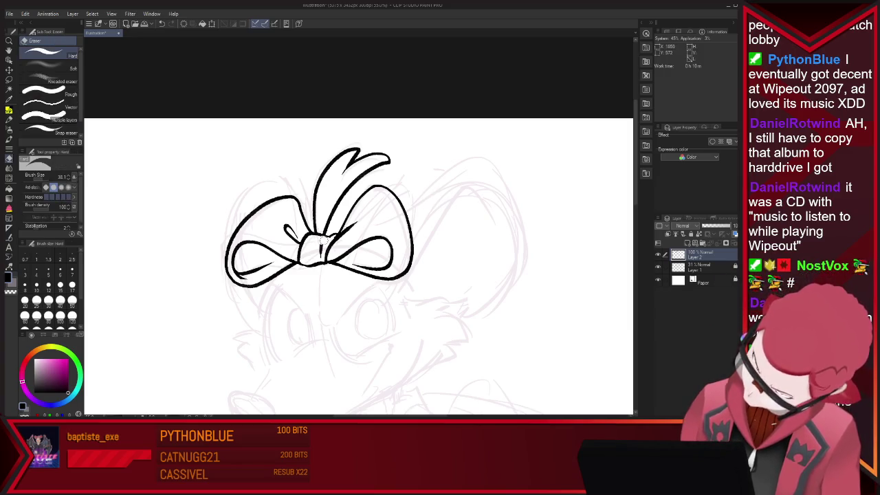
key("p")
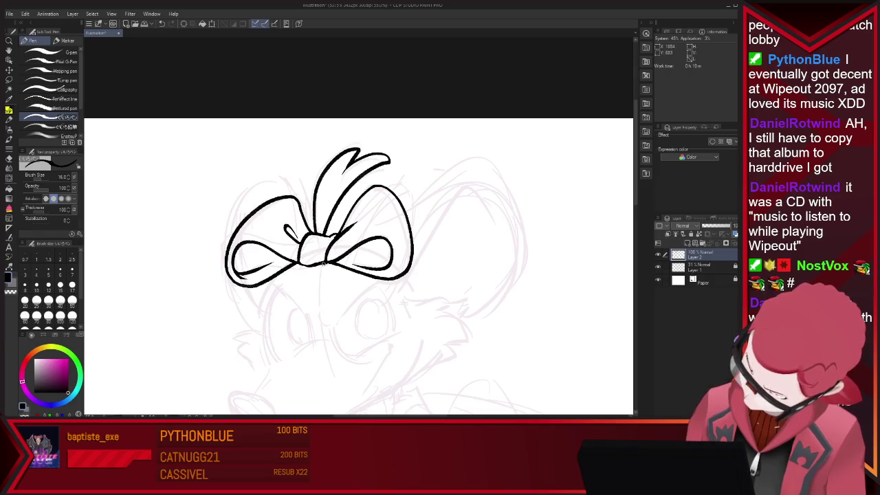
Ink the rounded right ear outline with an inner curve, trimming its lower end
left_click_drag(407, 211, 479, 160)
mouse_move(512, 200)
left_mouse_down()
mouse_move(502, 286)
mouse_move(413, 301)
left_mouse_up()
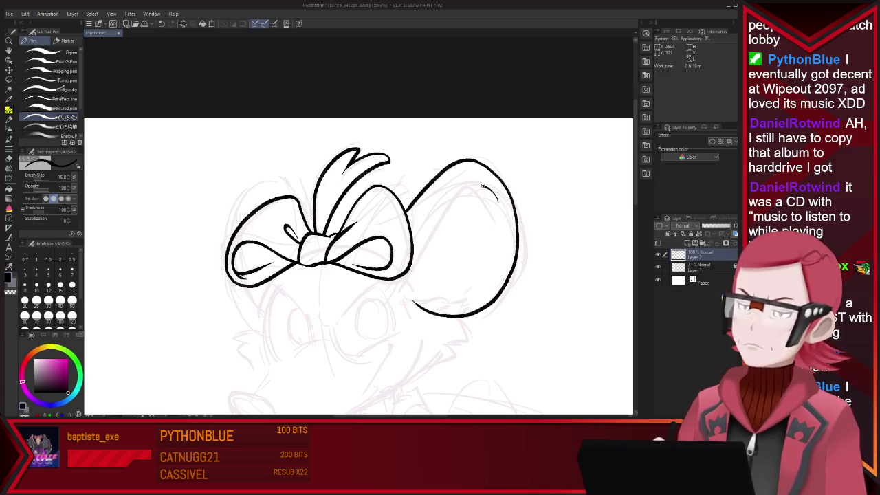
mouse_move(481, 185)
left_mouse_down()
mouse_move(418, 250)
mouse_move(382, 306)
left_mouse_up()
key("e")
left_click_drag(409, 278, 381, 306)
scroll(454, 272, "down", 1)
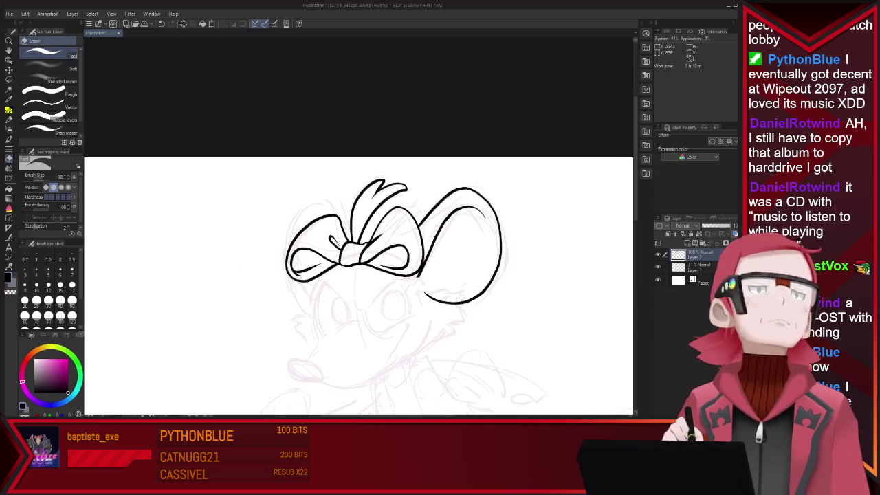
Ink the fur tuft and a short stroke below the right ear
key("p")
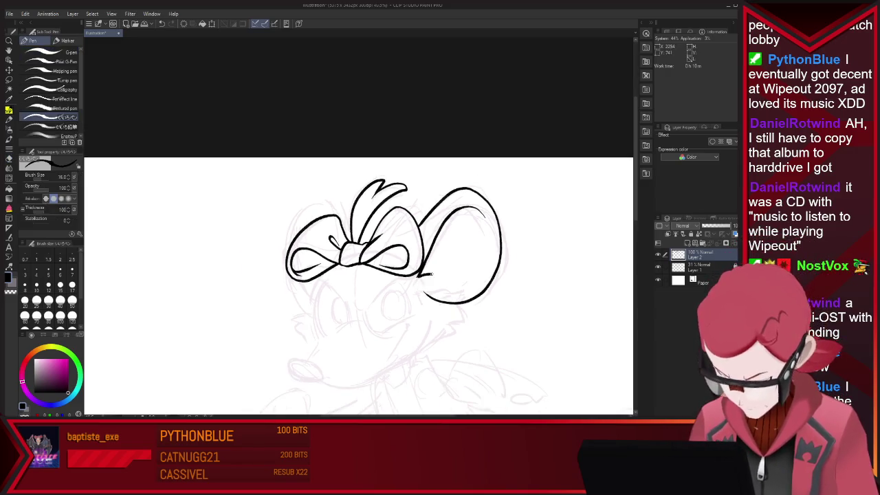
key("e")
key("p")
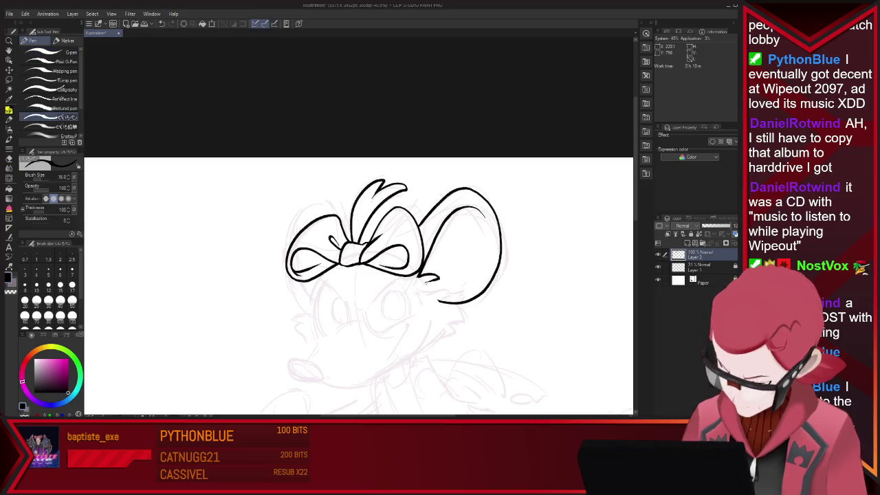
key("ctrl+z")
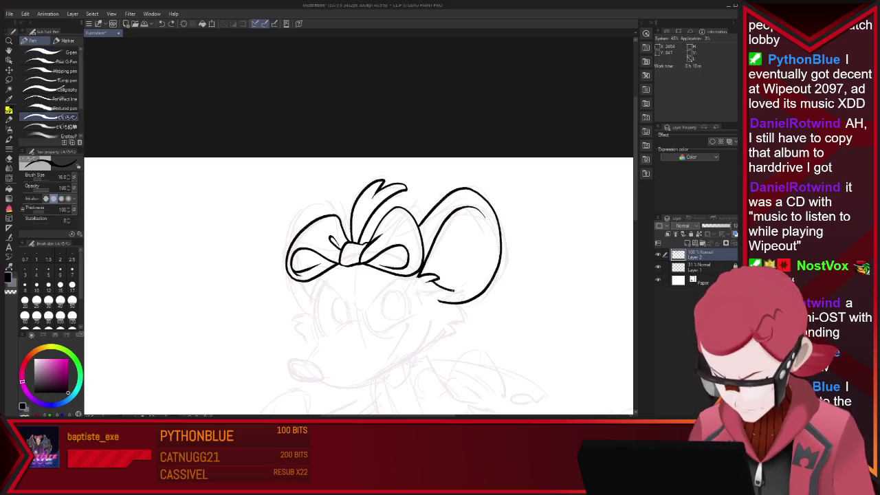
left_click_drag(433, 278, 450, 294)
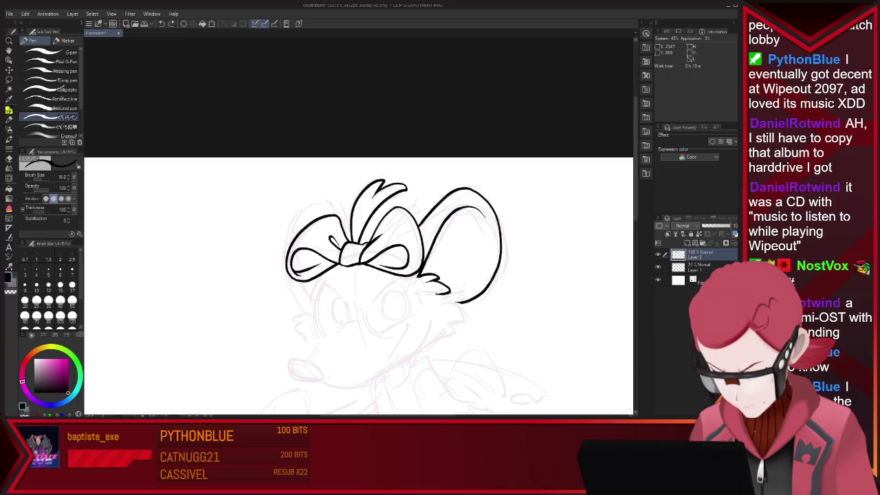
key("ctrl+z")
mouse_move(447, 299)
left_mouse_down()
mouse_move(463, 321)
mouse_move(410, 358)
left_mouse_up()
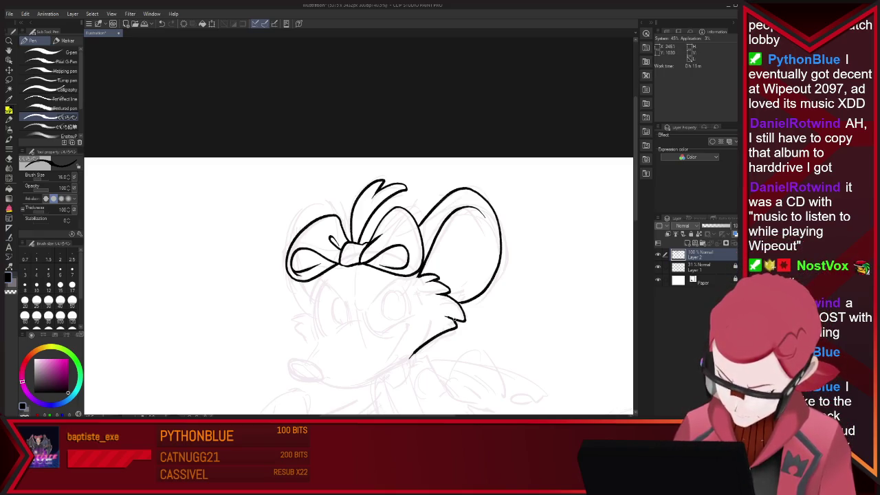
key("e")
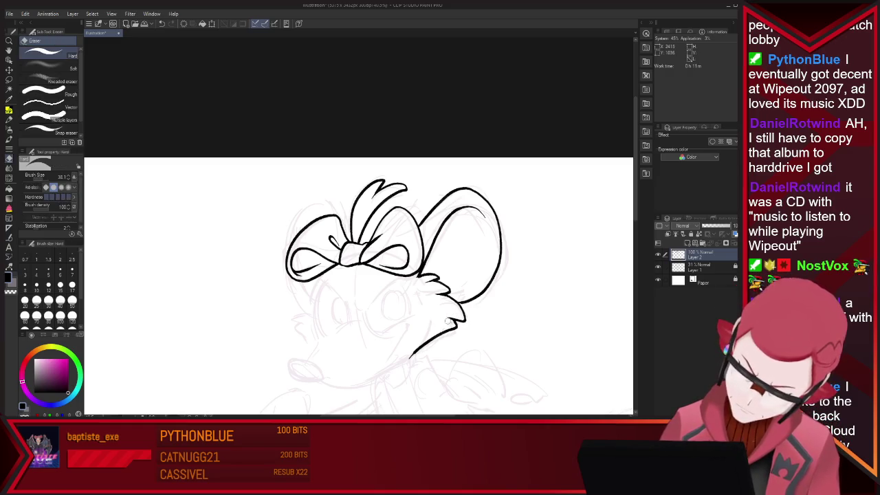
key("p")
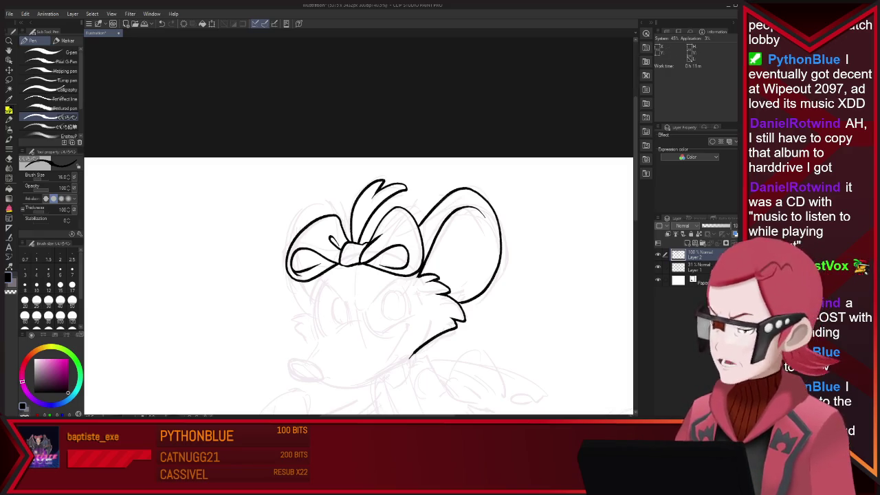
scroll(358, 282, "down", 1)
scroll(365, 240, "down", 3)
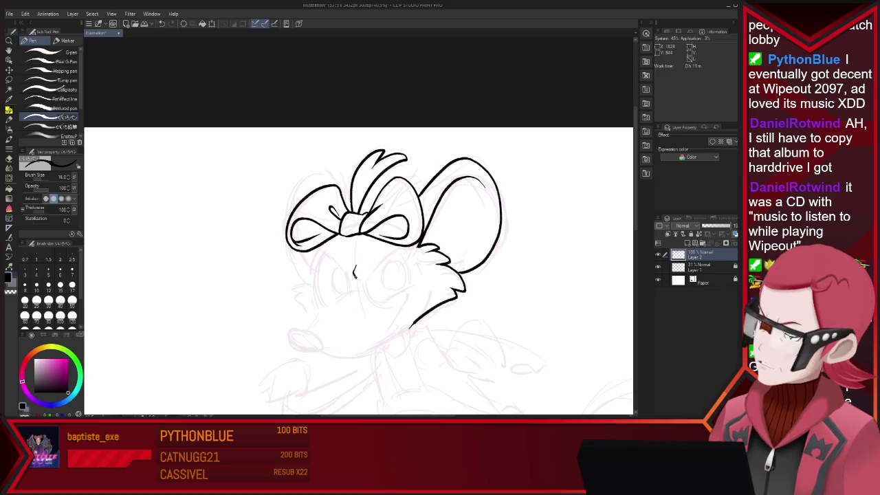
Redraw the curved cheek line and extend the head outline with an arc
key("ctrl+z")
left_click_drag(368, 288, 400, 252)
key("ctrl+z")
mouse_move(368, 277)
left_mouse_down()
mouse_move(400, 251)
mouse_move(366, 276)
left_mouse_up()
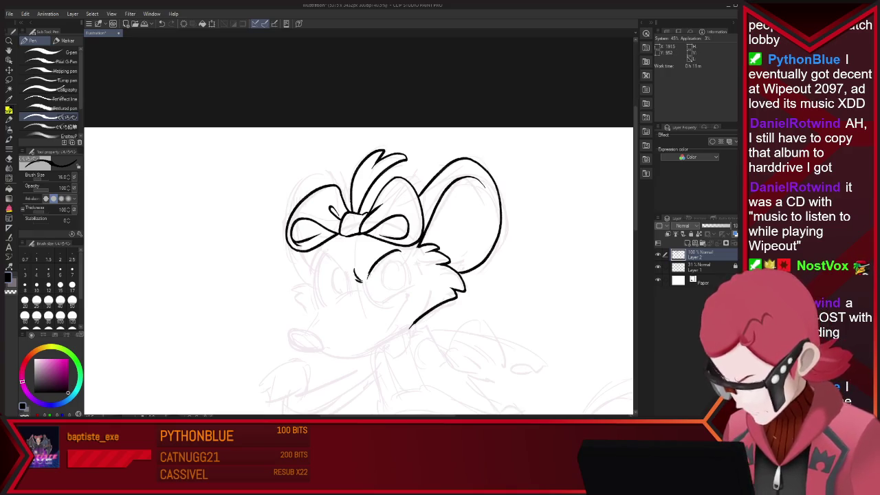
key("ctrl+z")
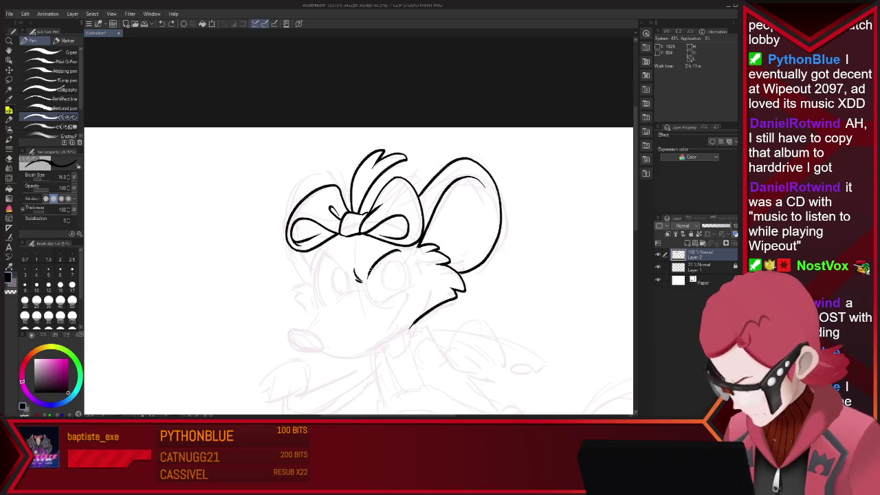
left_click_drag(367, 282, 376, 302)
left_click_drag(397, 250, 411, 287)
key("e")
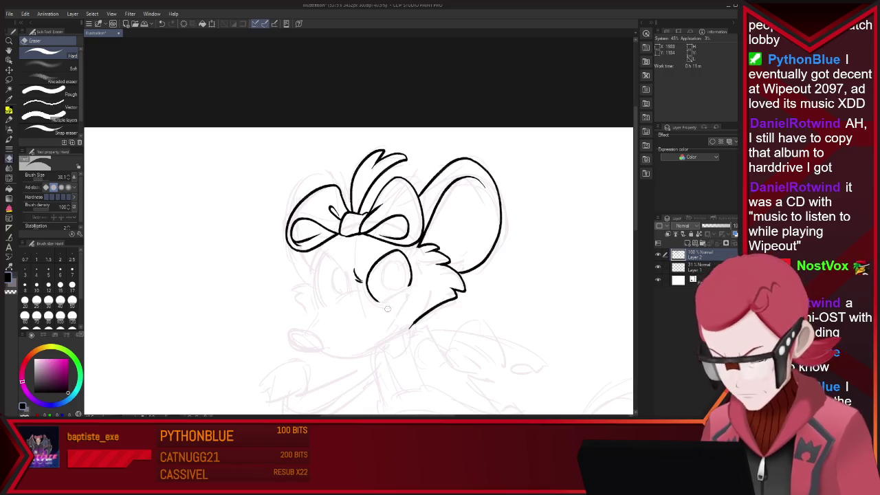
key("p")
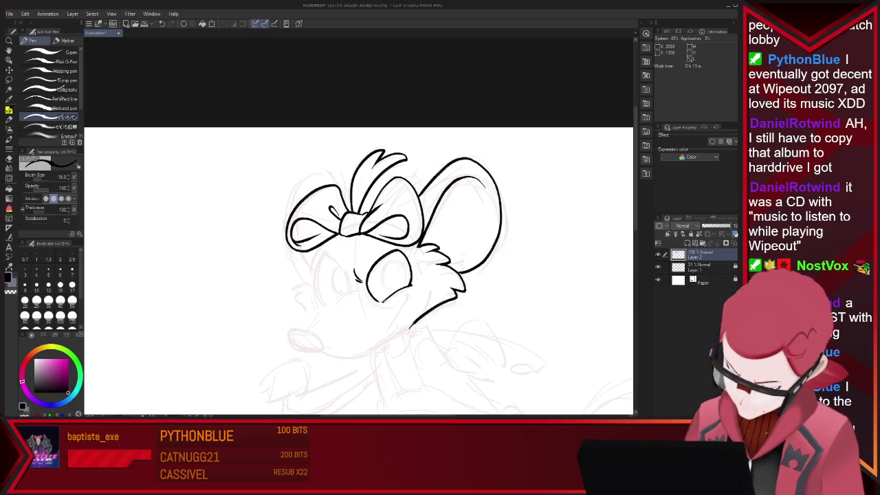
Ink the jaw line, chin, oval nose and a curve beside the right eye
left_click_drag(406, 296, 384, 334)
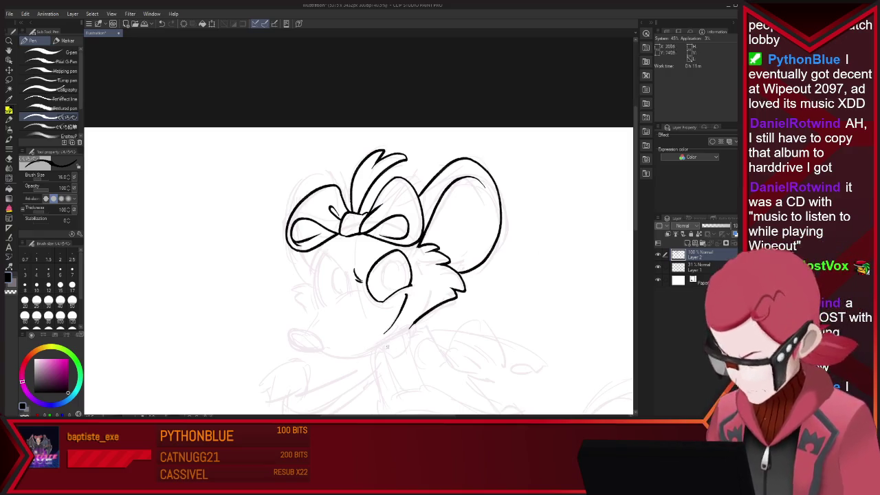
key("e")
mouse_move(387, 332)
left_mouse_down()
mouse_move(399, 310)
mouse_move(322, 356)
left_mouse_up()
key("p")
left_click_drag(302, 330, 322, 347)
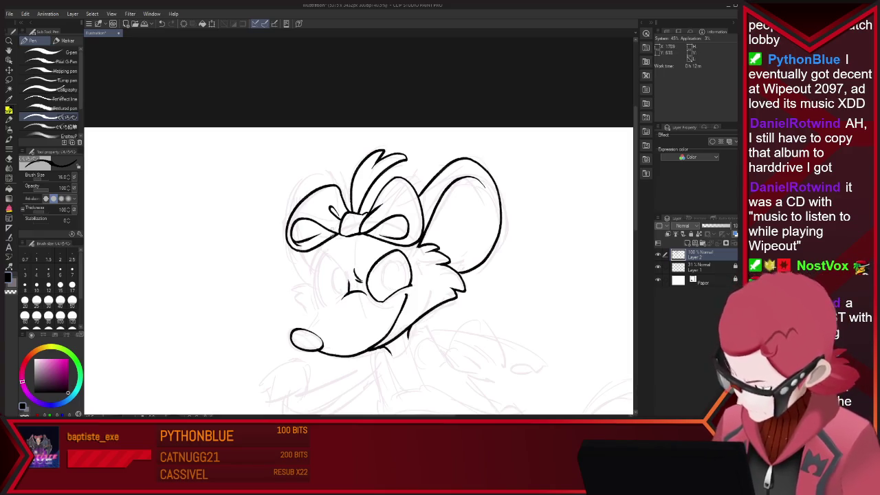
mouse_move(325, 253)
left_mouse_down()
mouse_move(344, 278)
mouse_move(332, 318)
left_mouse_up()
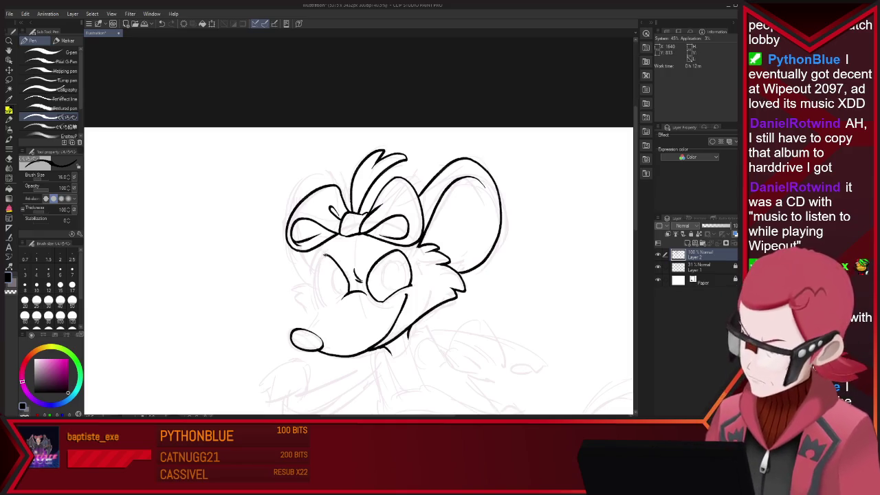
Ink the left eye oval, alternating between pen and eraser for corrections
key("e")
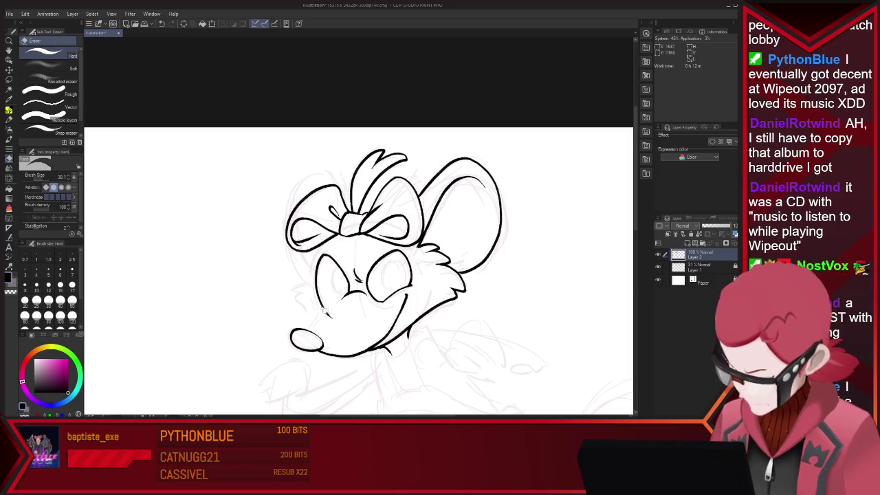
key("p")
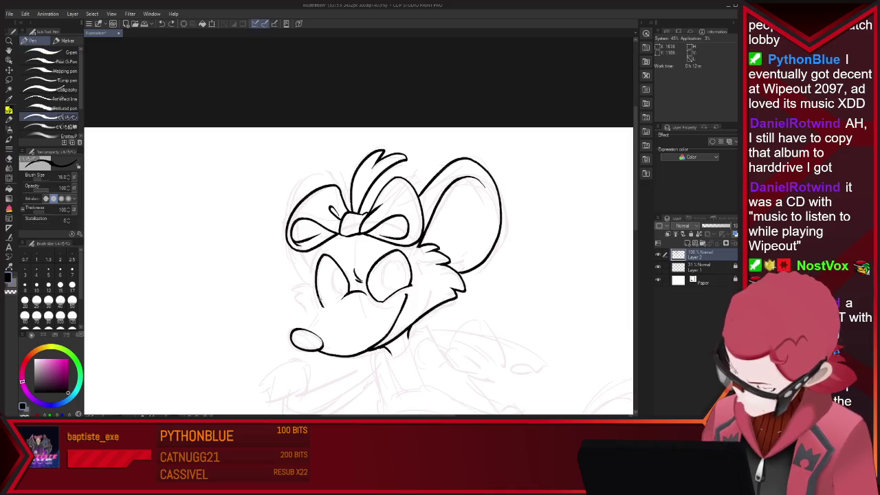
key("e")
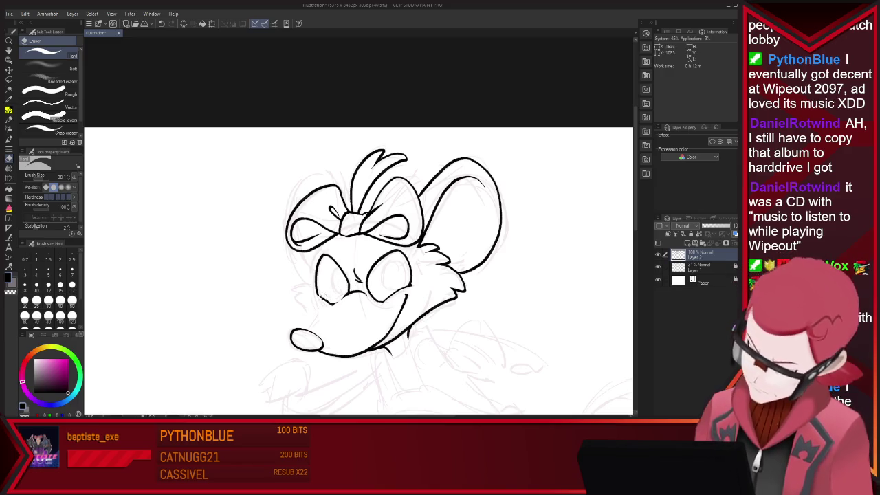
key("p")
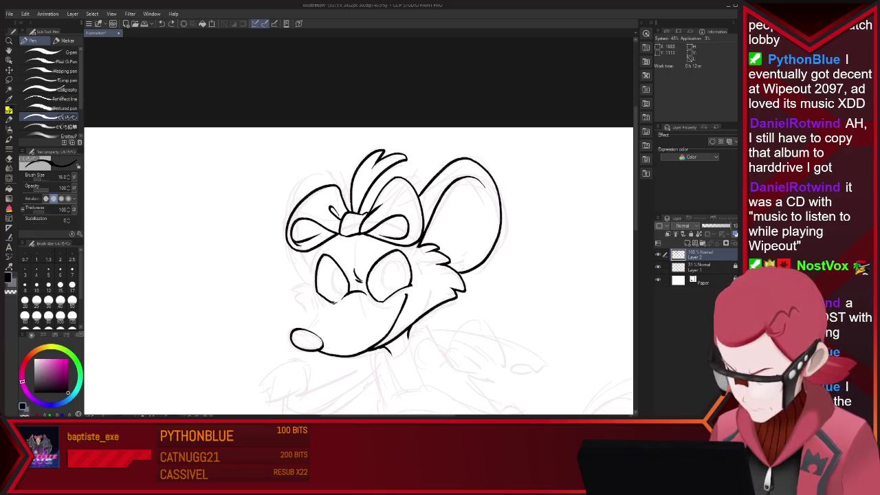
key("e")
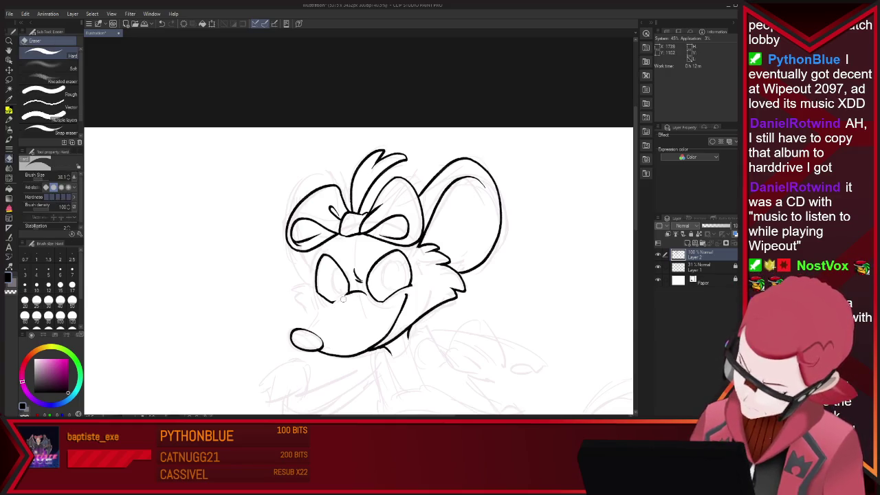
key("p")
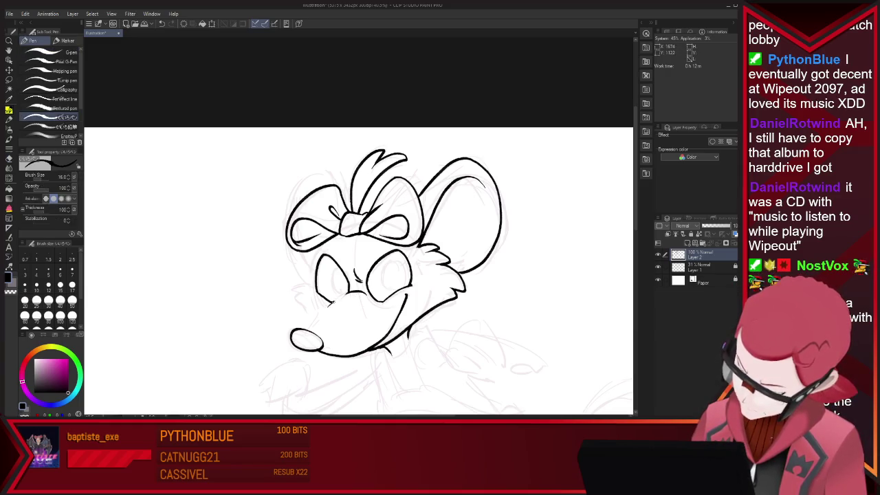
key("ctrl+z")
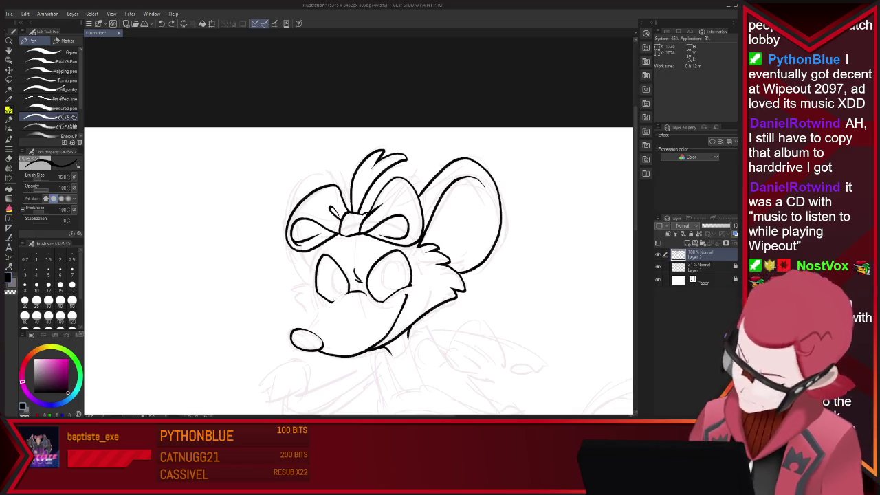
Ink the fur tufts on the left cheek, undoing stray mouth-corner and face-side strokes
left_click_drag(339, 298, 353, 292)
key("ctrl+z")
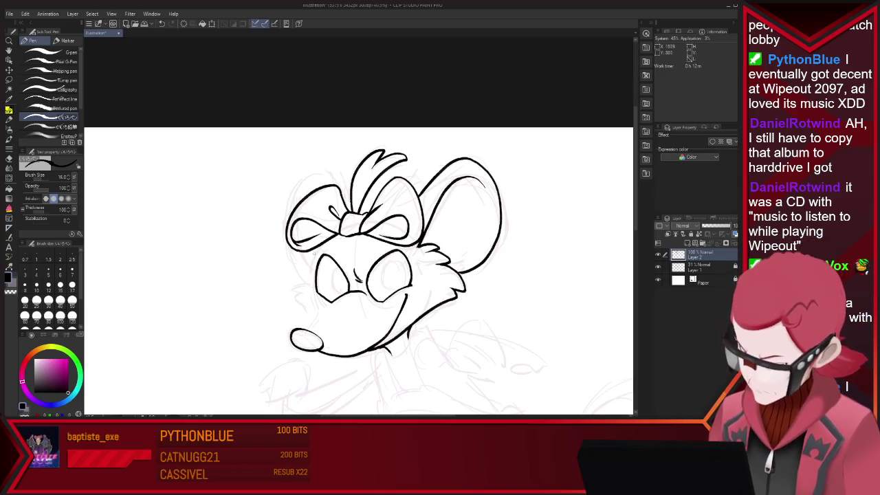
mouse_move(318, 246)
left_mouse_down()
mouse_move(310, 281)
mouse_move(307, 271)
left_mouse_up()
key("ctrl+z")
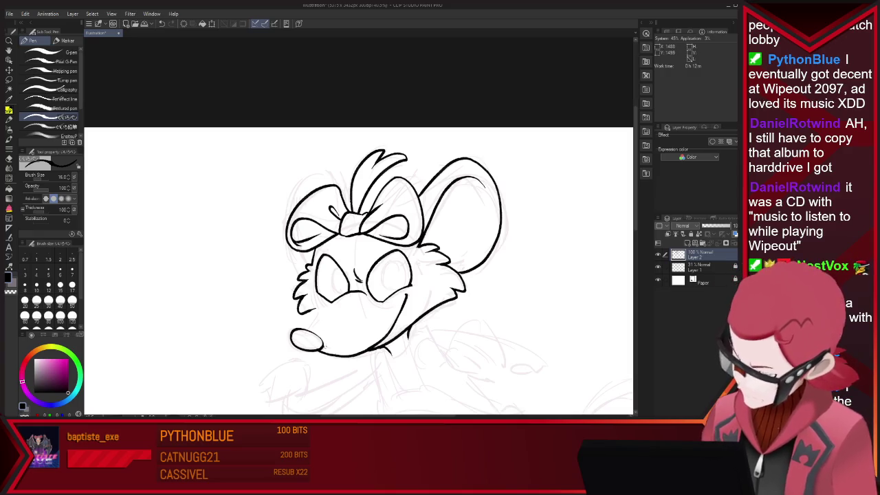
key("e")
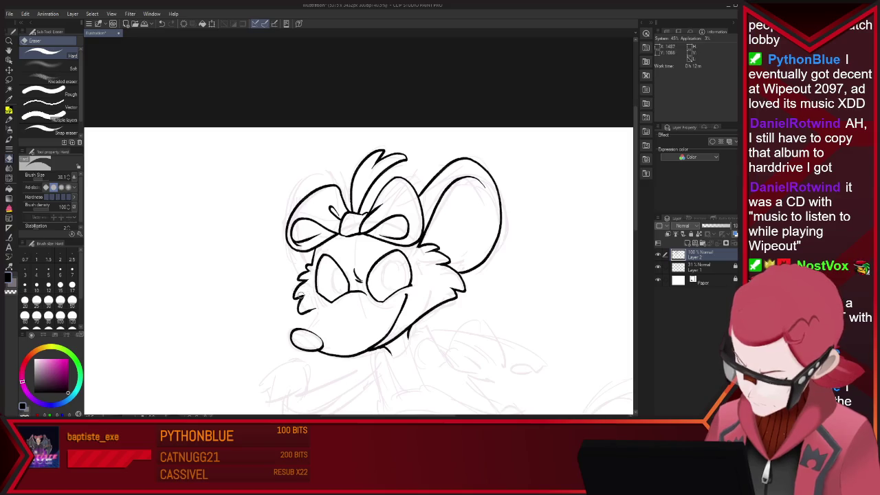
key("p")
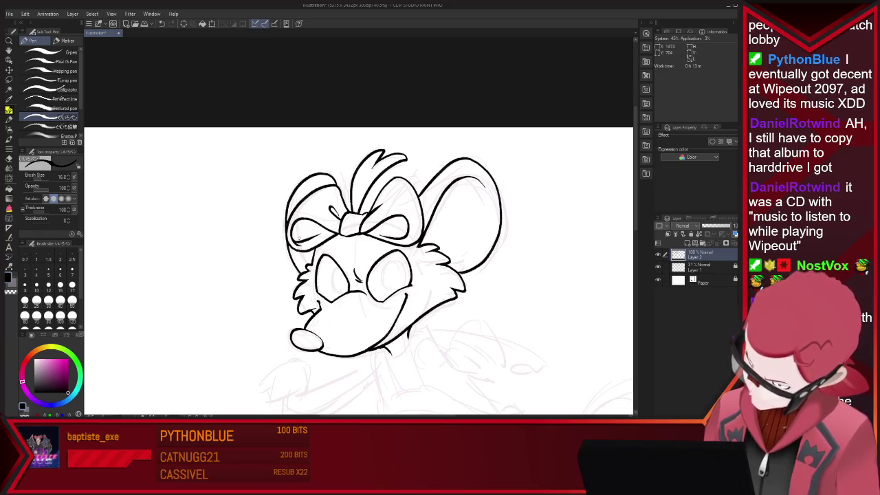
Undo and cleanly redraw the left ear outline along its outer edge
key("ctrl+z")
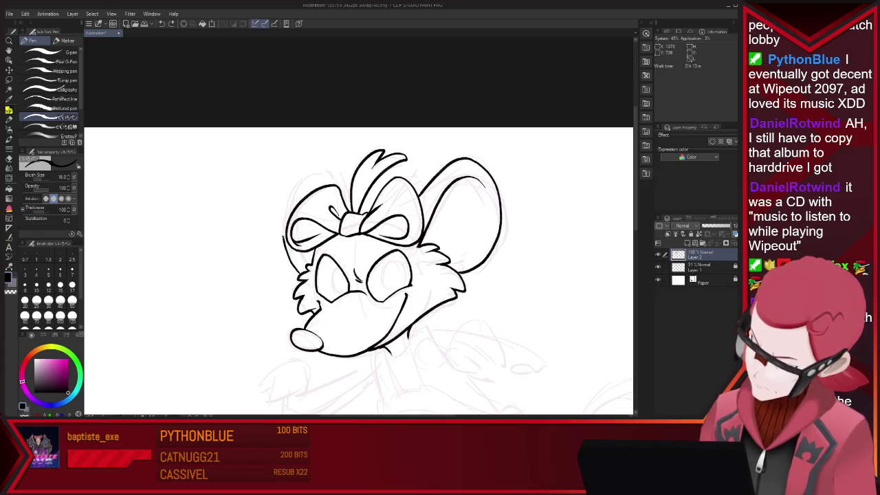
key("ctrl+z")
left_click_drag(287, 272, 299, 181)
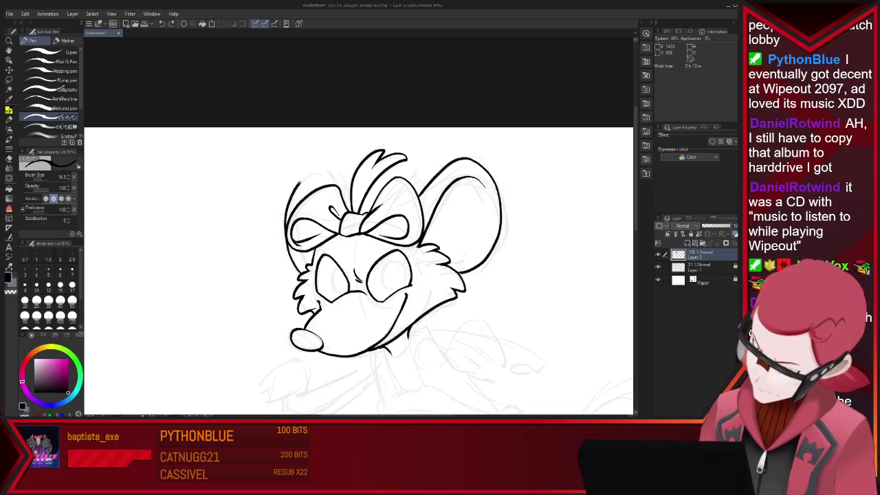
key("ctrl+z")
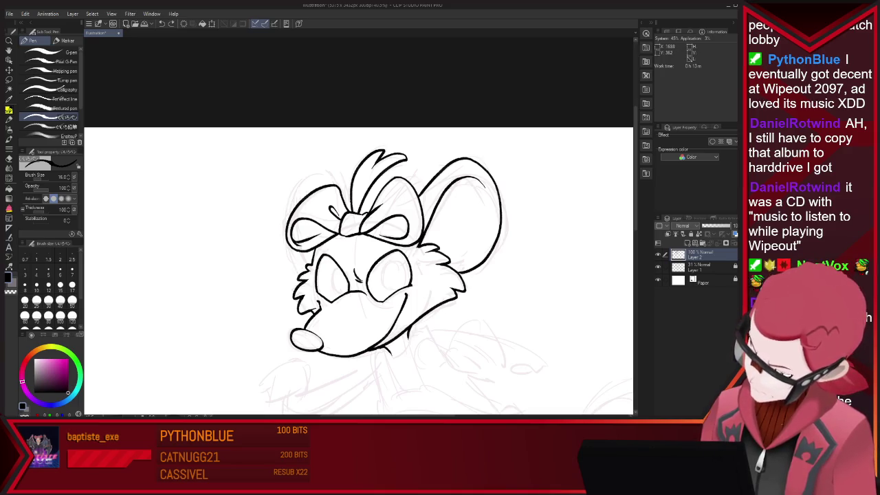
left_click_drag(295, 271, 321, 166)
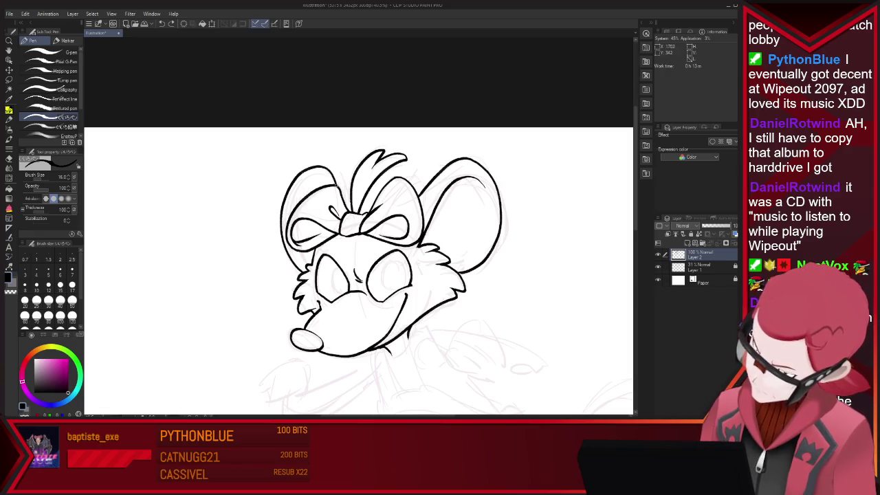
left_click_drag(288, 204, 307, 181)
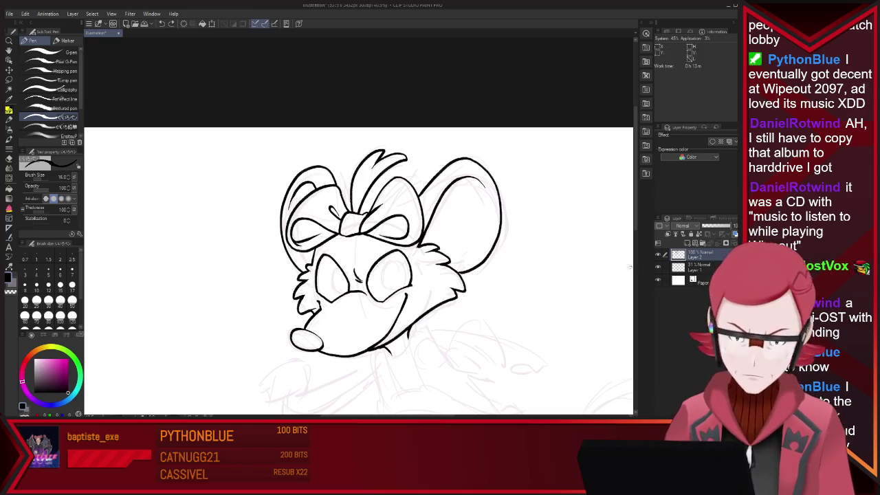
Draw a curved pupil inside the right eye and the left eye
left_click_drag(392, 262, 388, 288)
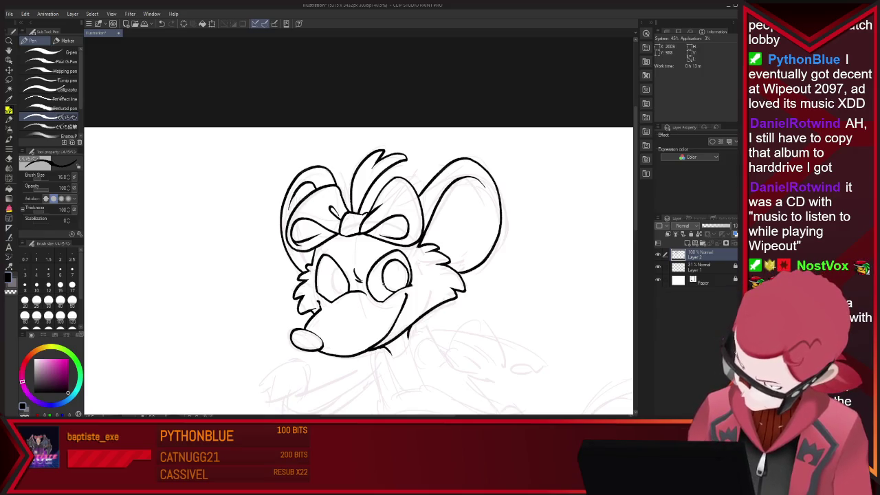
left_click_drag(344, 268, 340, 293)
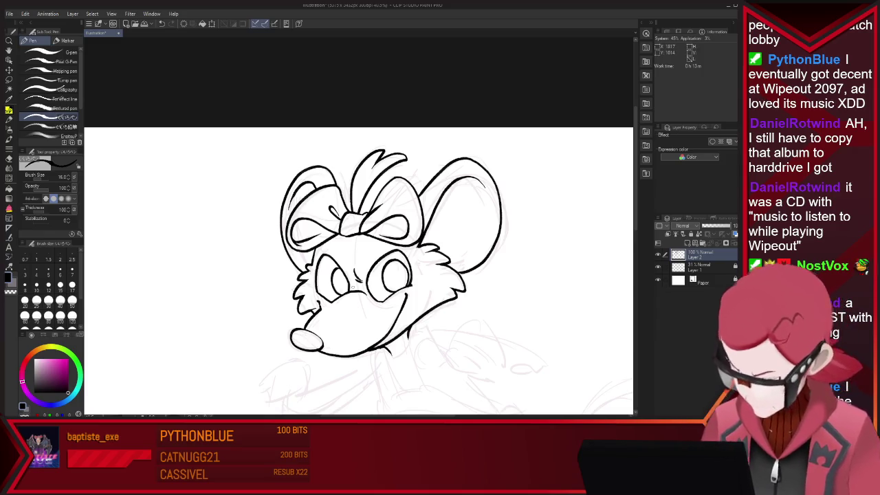
scroll(493, 235, "down", 4)
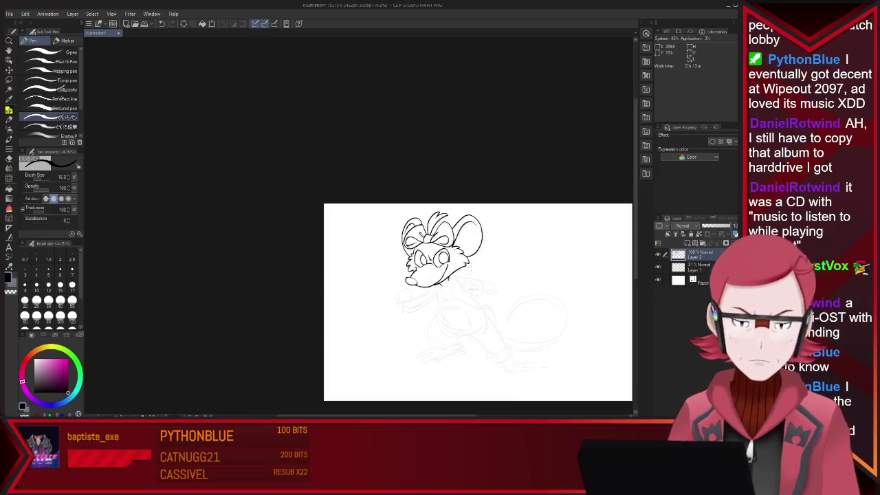
Zoom in and ink the three neck lines below the chin
scroll(528, 394, "up", 2)
scroll(540, 364, "up", 1)
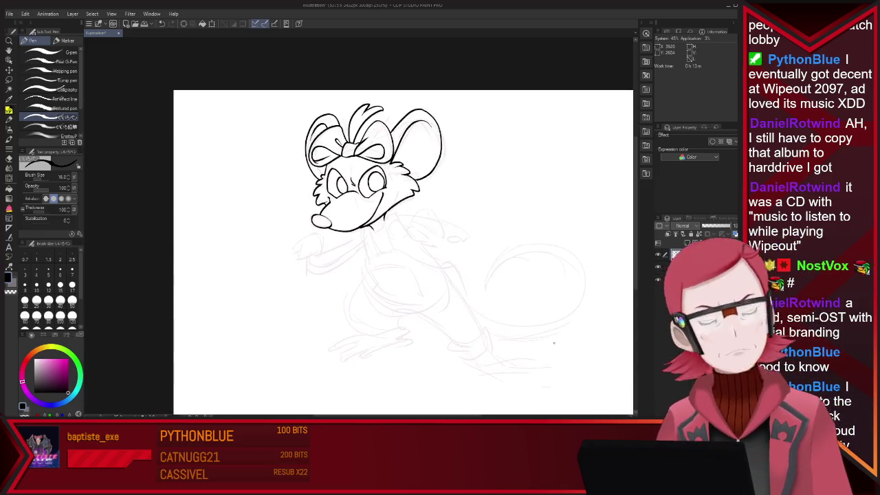
scroll(543, 254, "up", 1)
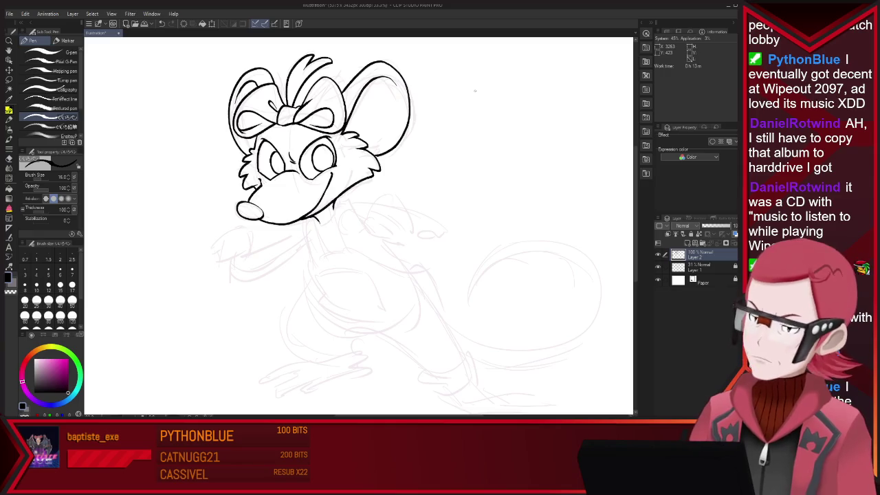
left_click_drag(305, 220, 319, 275)
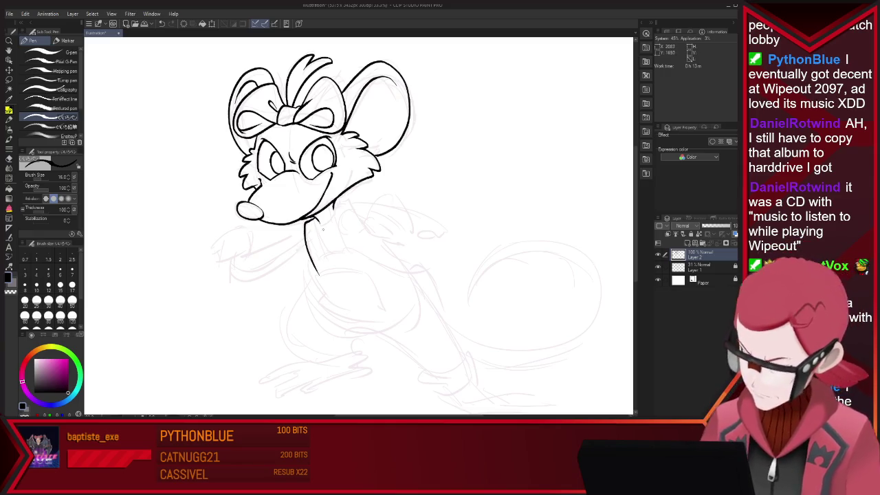
left_click_drag(316, 217, 333, 268)
left_click_drag(335, 206, 348, 253)
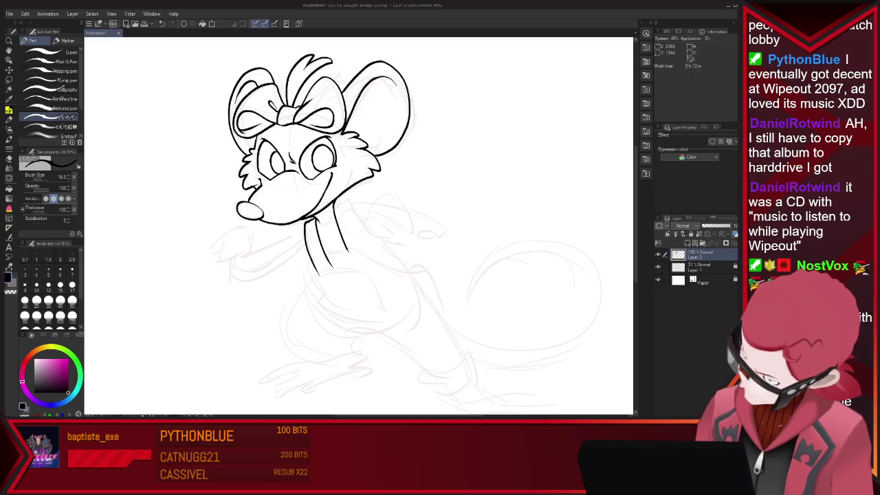
Redraw the neck's right side and add a curve for the raised right fist
left_click_drag(335, 200, 391, 259)
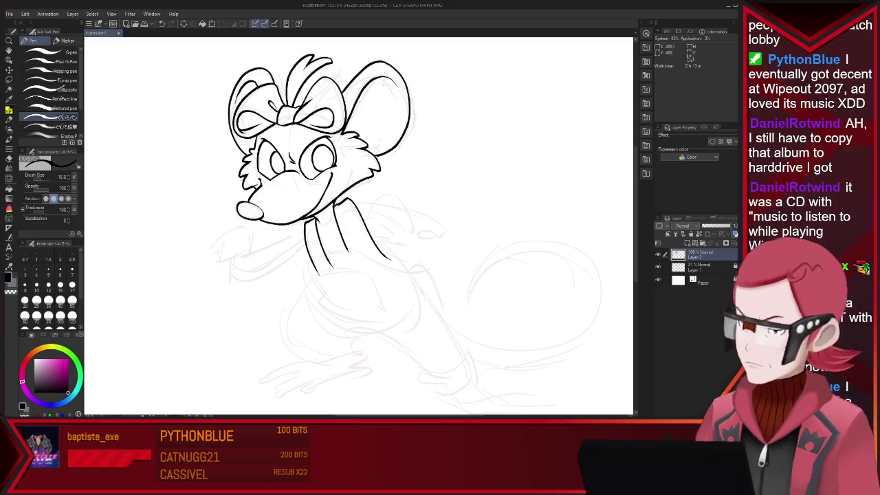
key("ctrl+z")
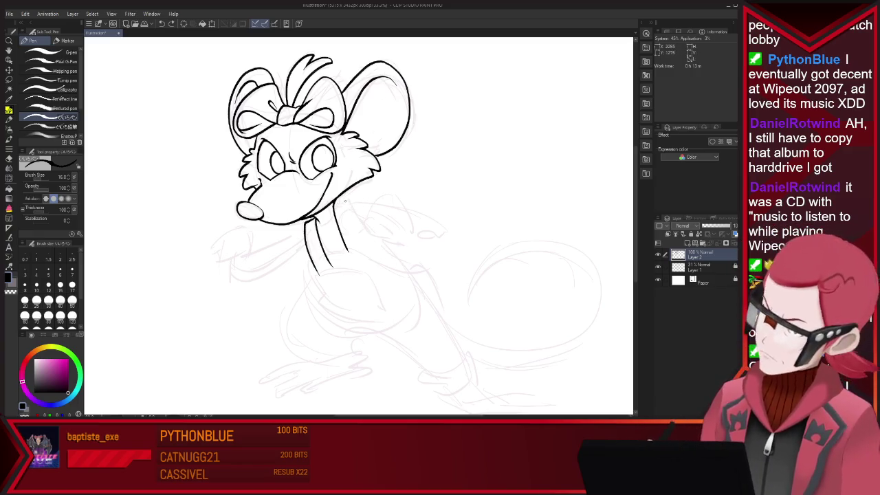
left_click_drag(336, 200, 386, 262)
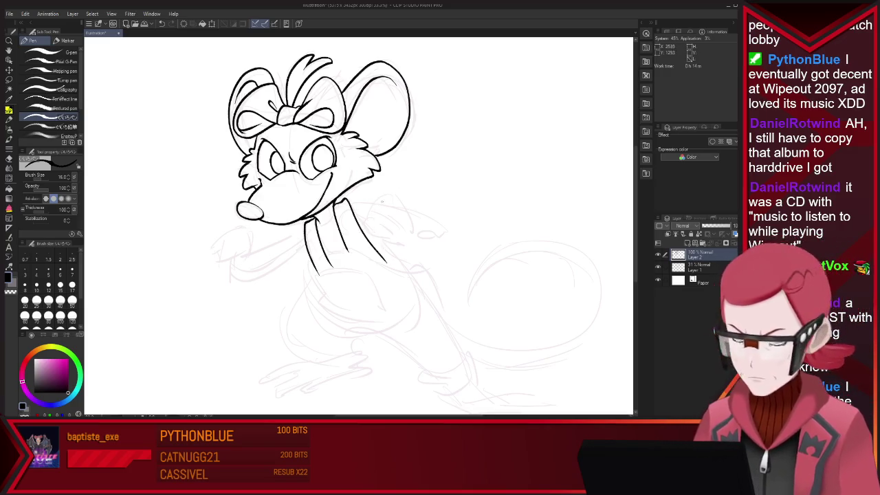
left_click_drag(380, 199, 374, 221)
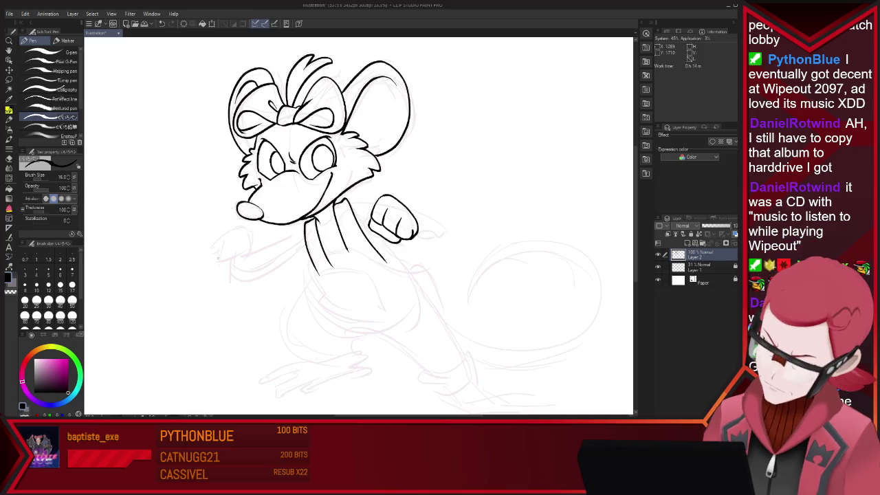
Undo the fresh left paw stroke and clean up the line art, alternating Eraser and Pen
key("ctrl+z")
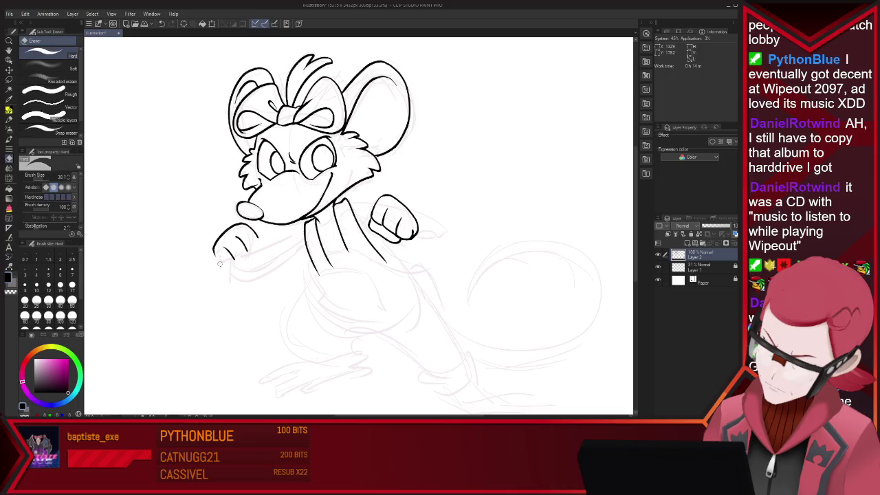
key("p")
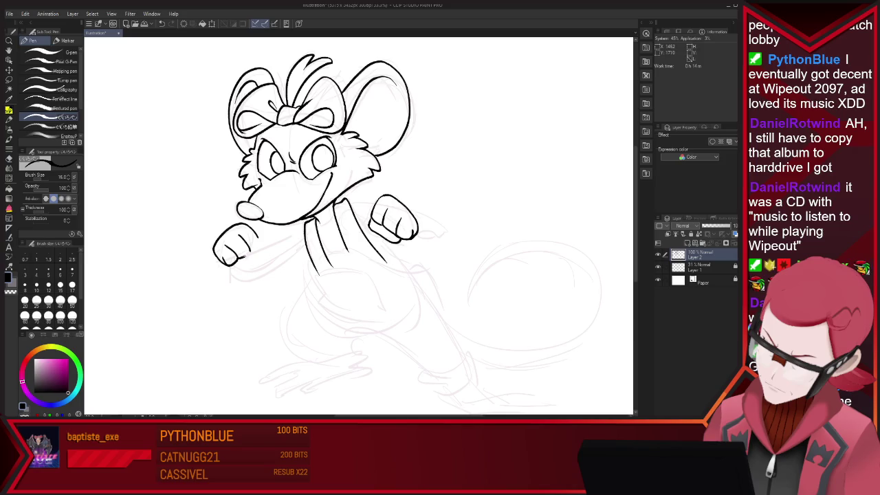
key("e")
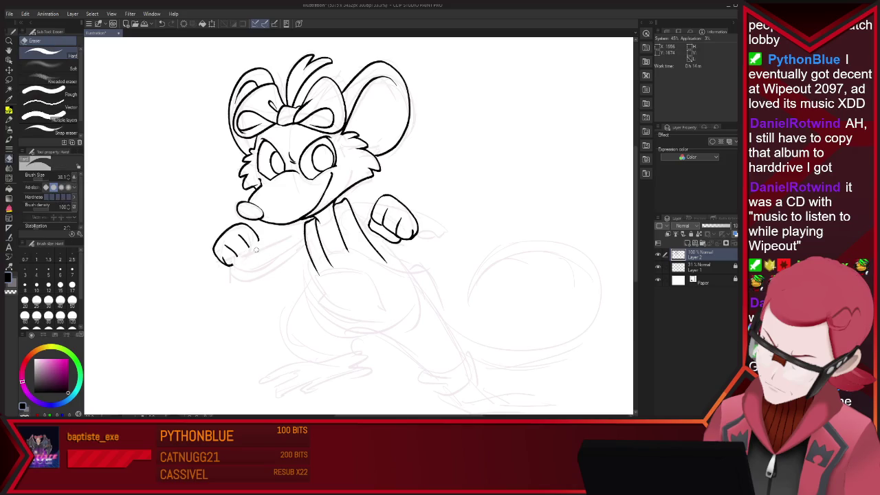
key("p")
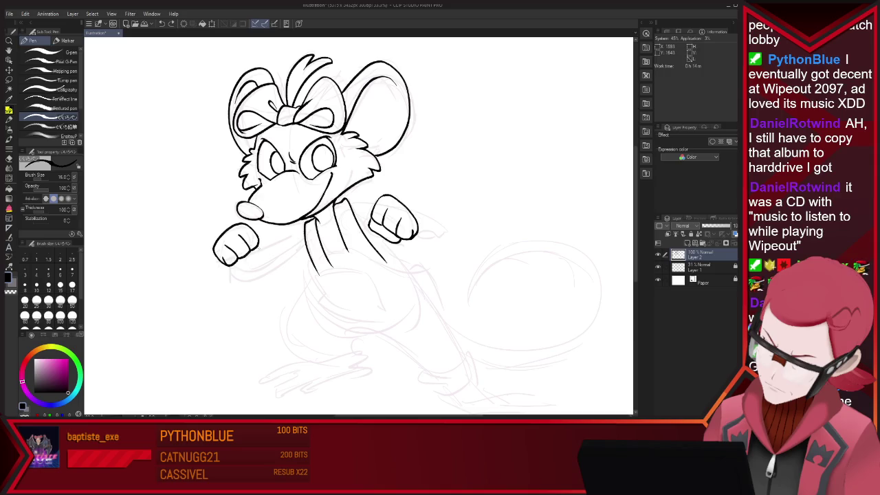
key("e")
key("p")
key("e")
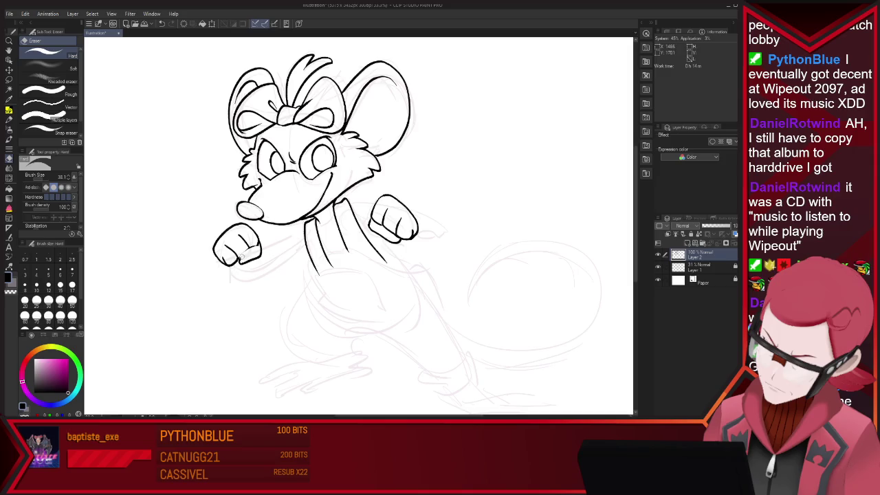
key("p")
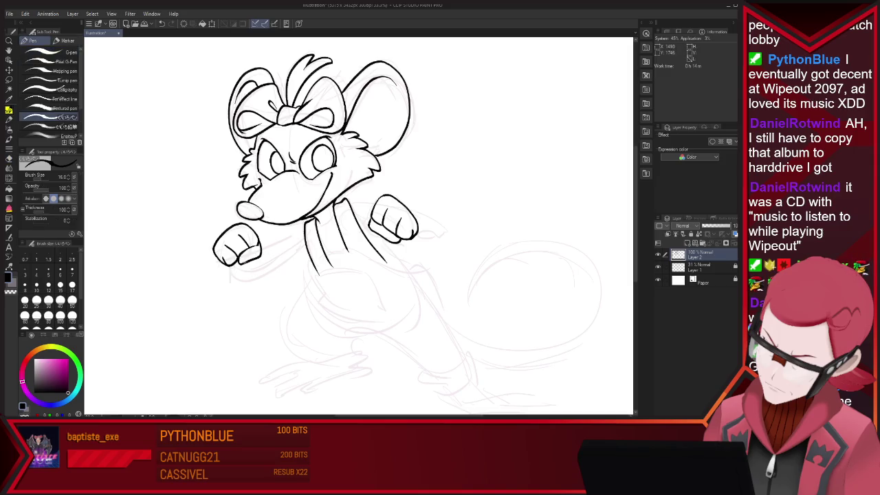
key("e")
key("p")
key("e")
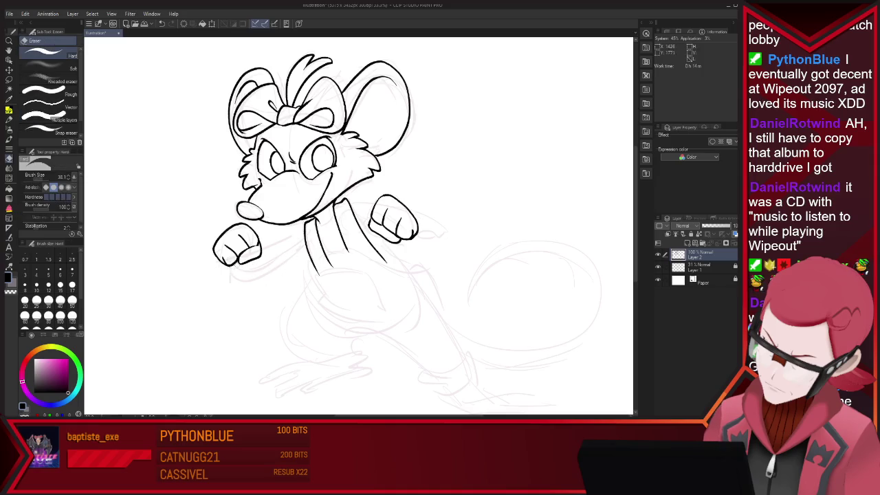
key("p")
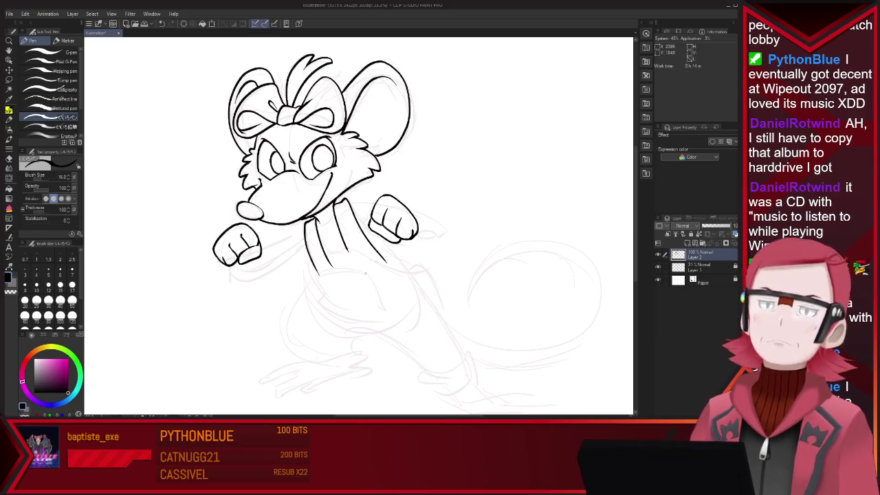
Extend the right arm outline past the paw and redraw the paw tip as a sharper point
left_click_drag(348, 200, 362, 196)
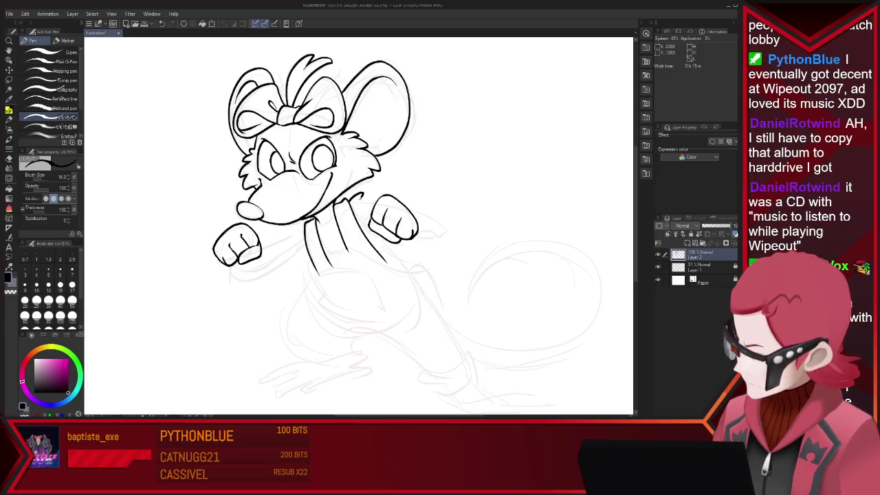
left_click_drag(395, 198, 440, 232)
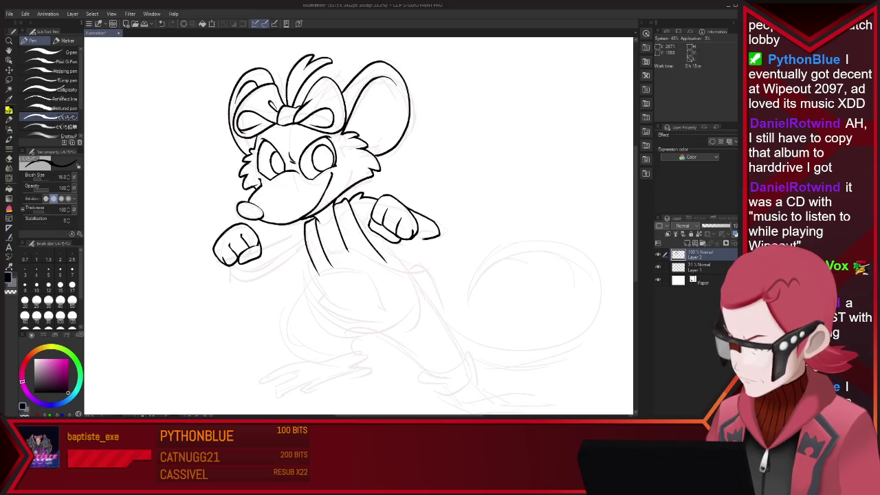
key("e")
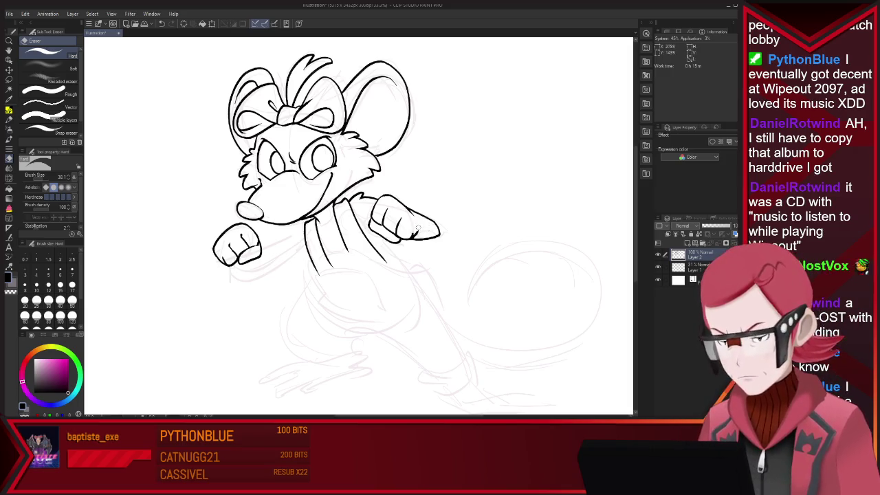
key("p")
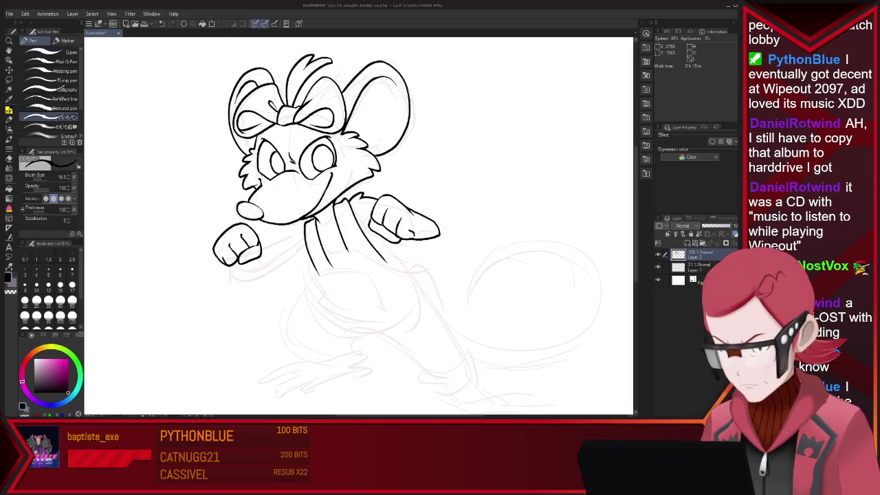
key("e")
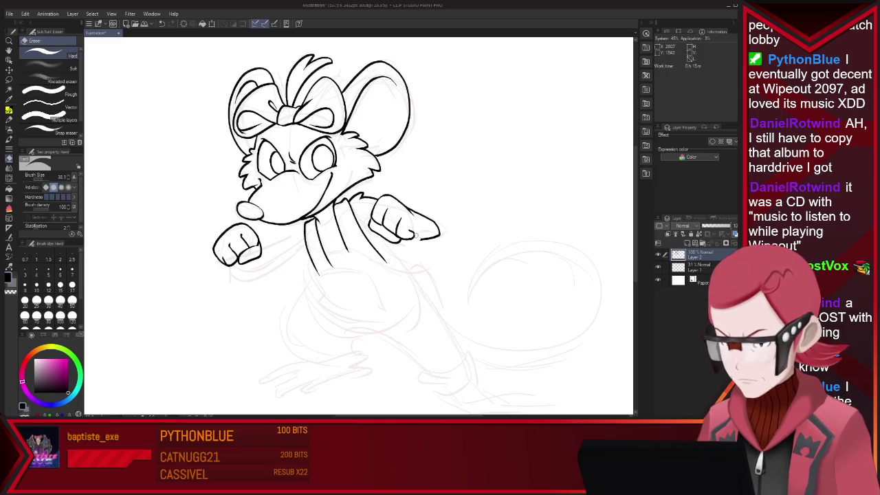
key("p")
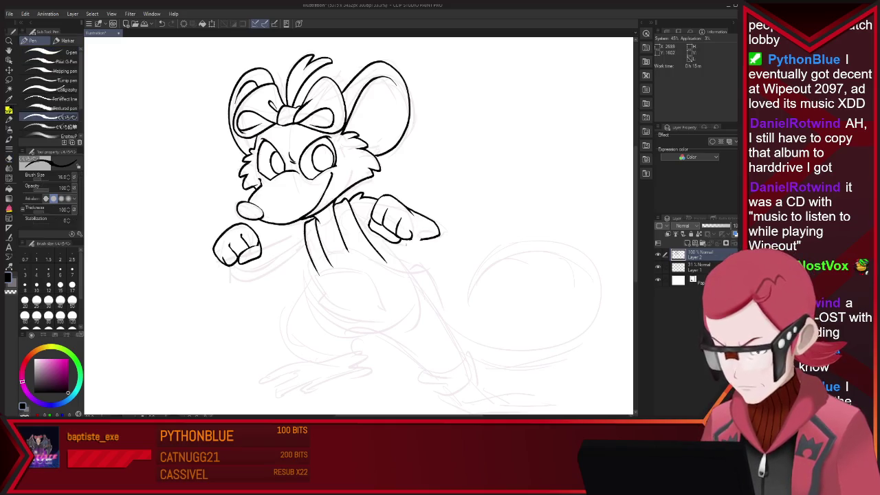
left_click_drag(411, 239, 440, 238)
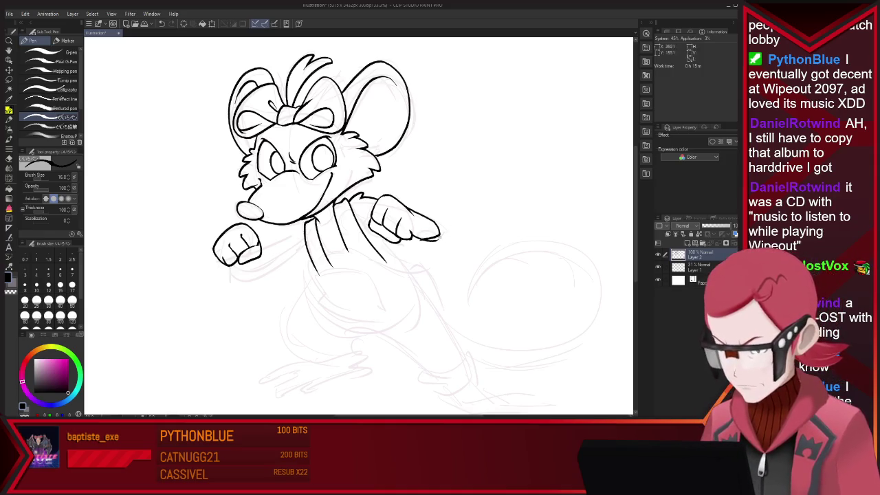
key("e")
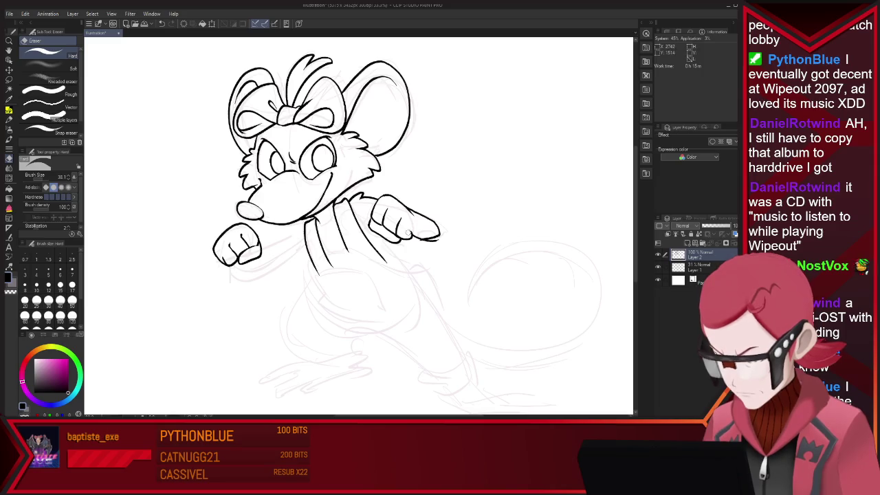
left_click_drag(438, 237, 415, 239)
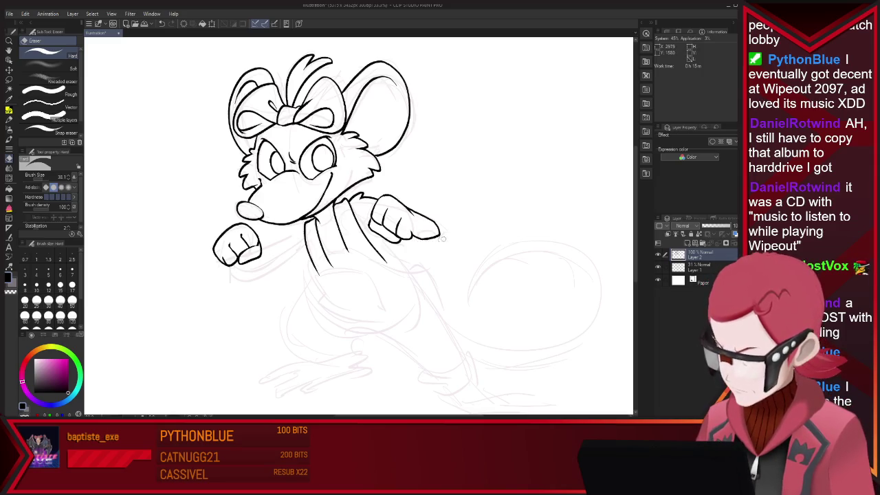
key("p")
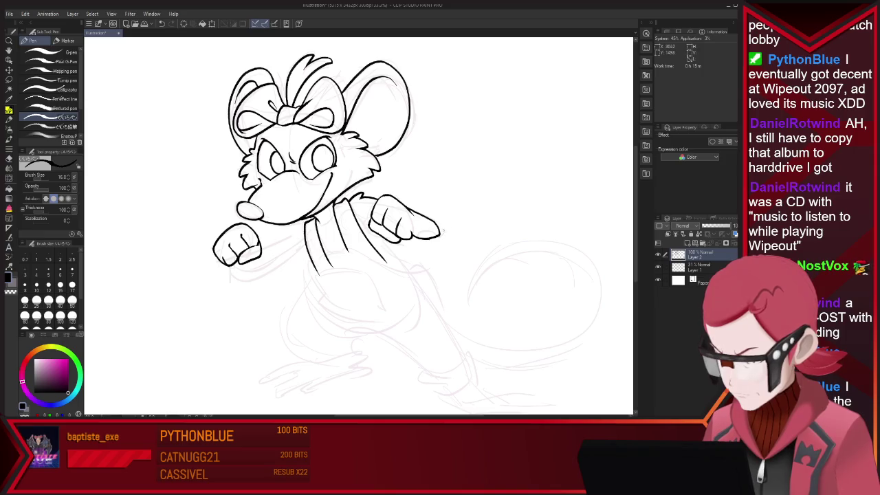
key("e")
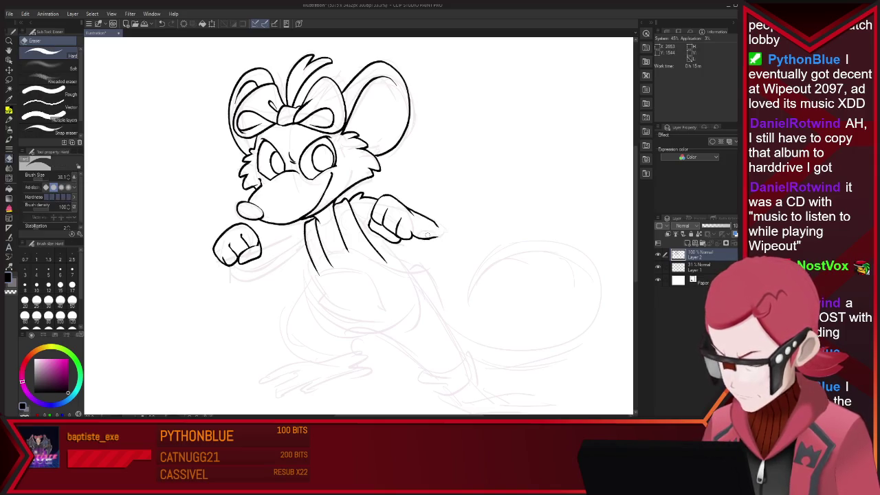
key("p")
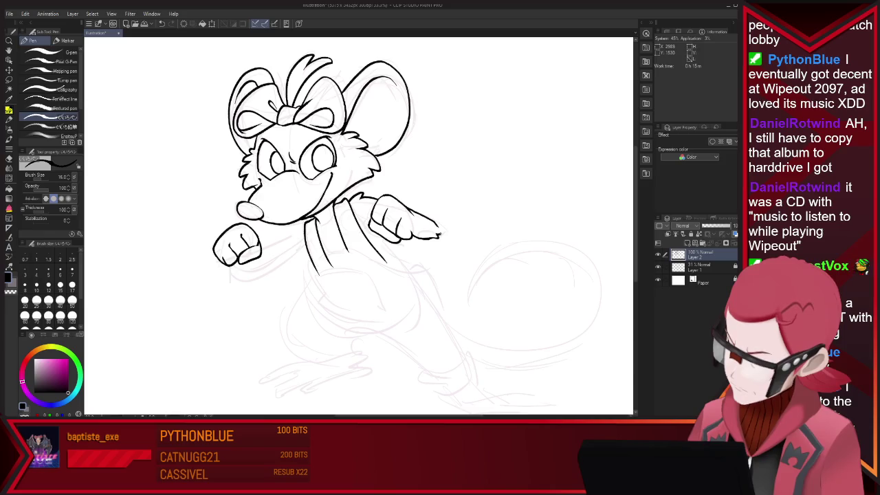
key("ctrl+z")
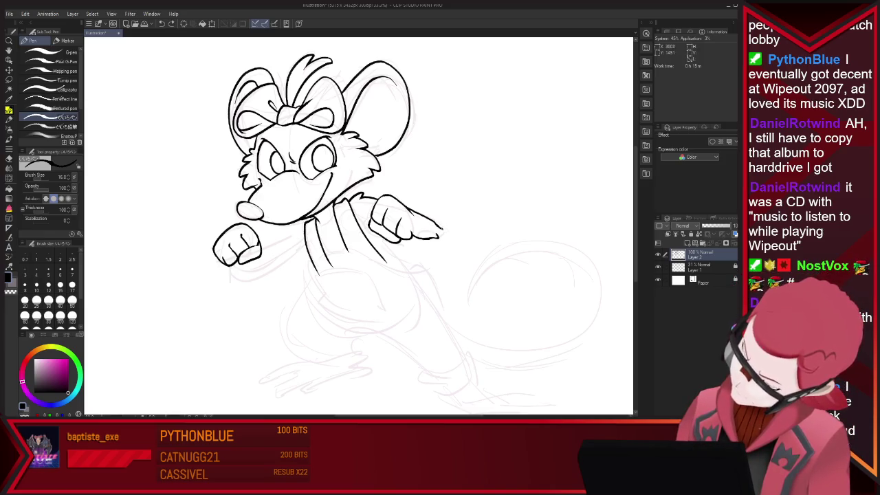
left_click_drag(430, 229, 442, 234)
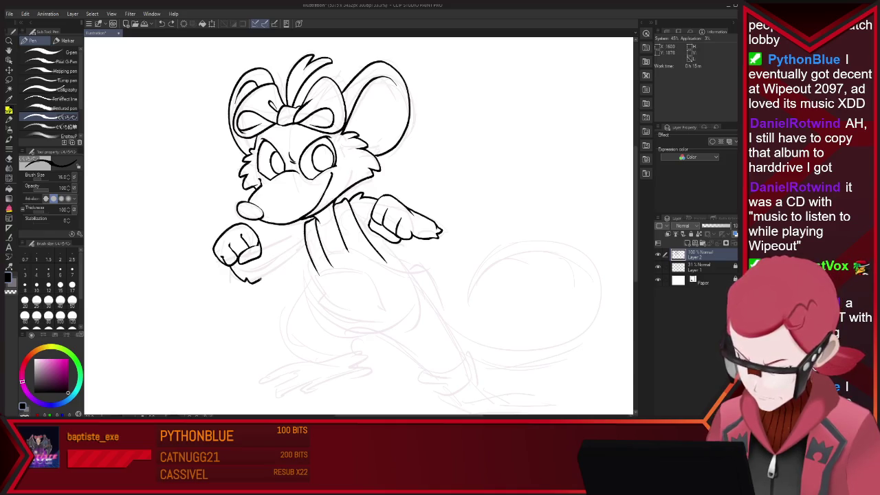
Ink the arm line running up from the left fist's underside, redoing overlong strokes
left_click_drag(292, 260, 305, 251)
key("ctrl+z")
left_click_drag(245, 277, 254, 282)
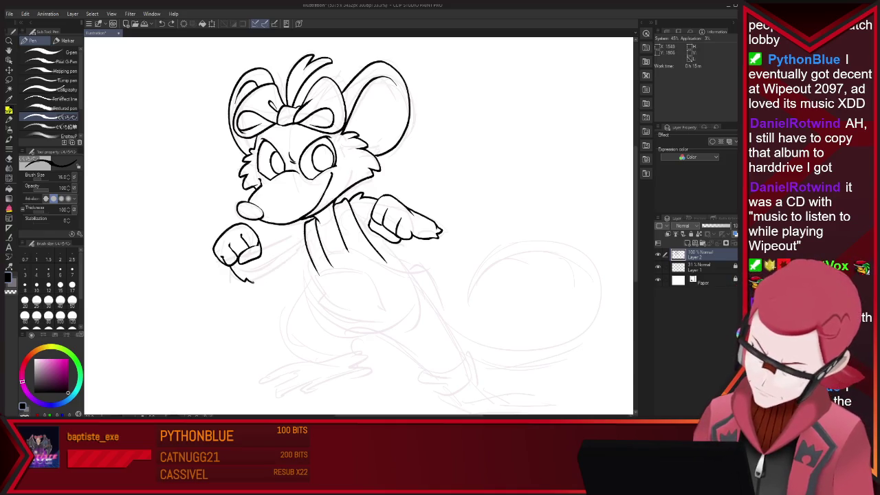
key("ctrl+z")
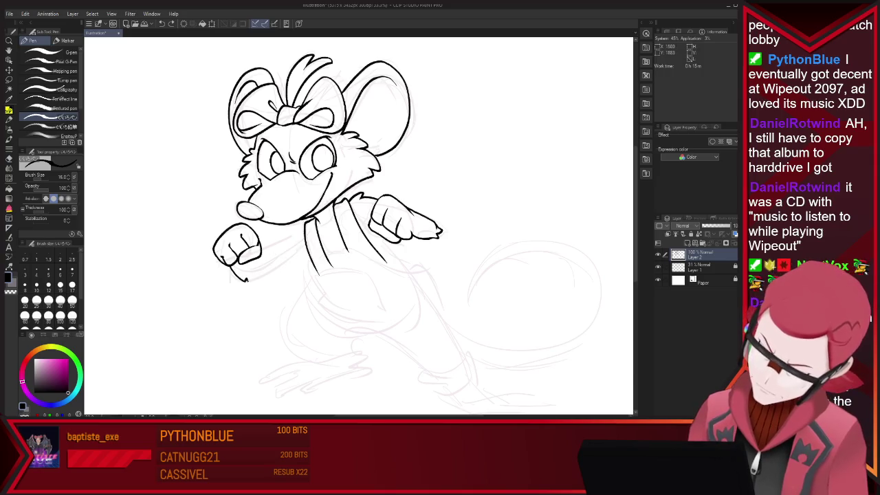
left_click_drag(266, 279, 304, 245)
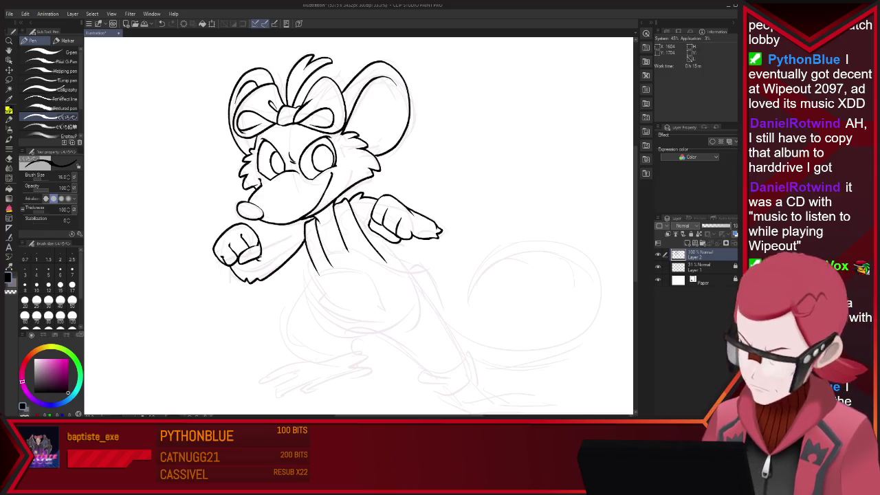
left_click_drag(261, 258, 298, 227)
key("ctrl+z")
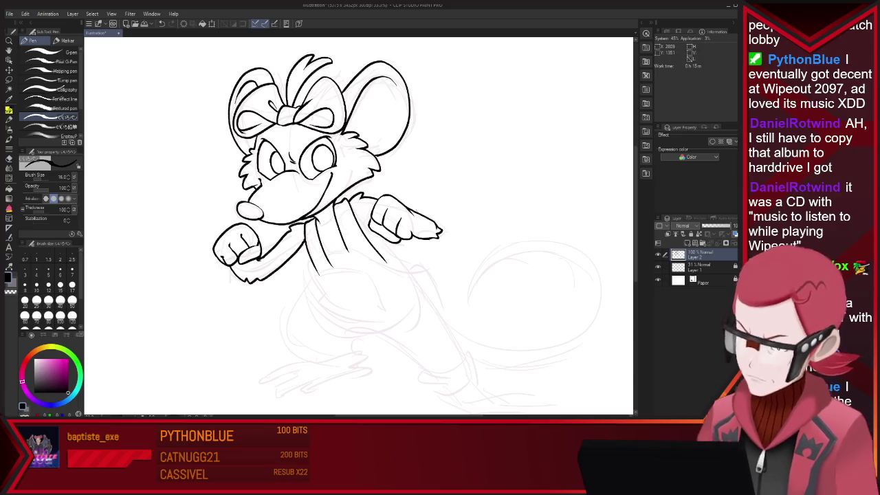
key("ctrl+z")
key("ctrl+z")
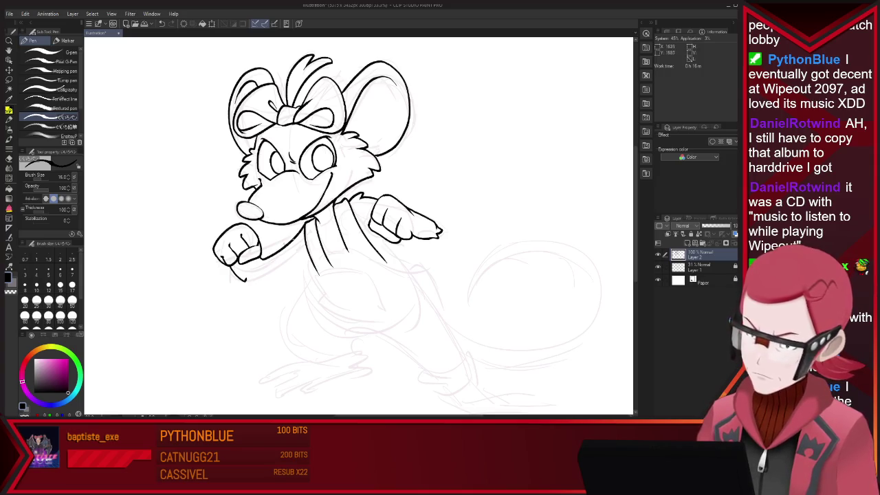
key("e")
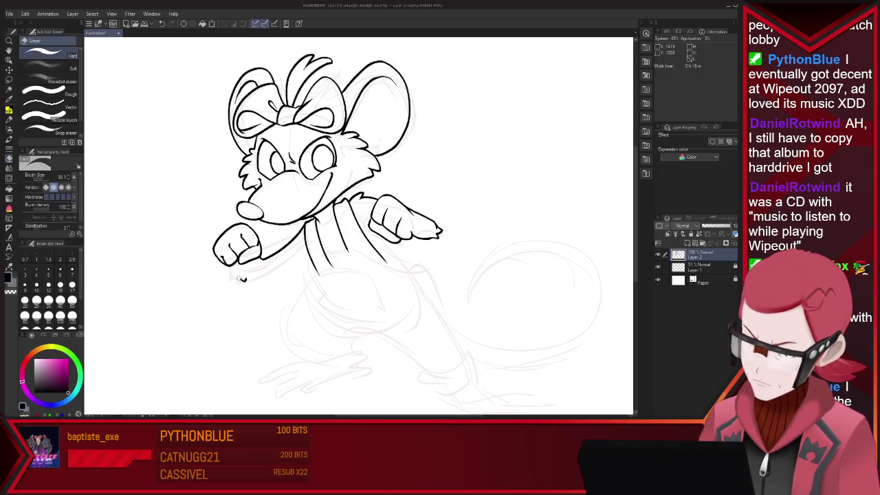
key("p")
mouse_move(237, 267)
left_mouse_down()
mouse_move(252, 282)
mouse_move(307, 251)
mouse_move(300, 234)
left_mouse_up()
Retouch the lines around the left fist, alternating Eraser and Pen
key("e")
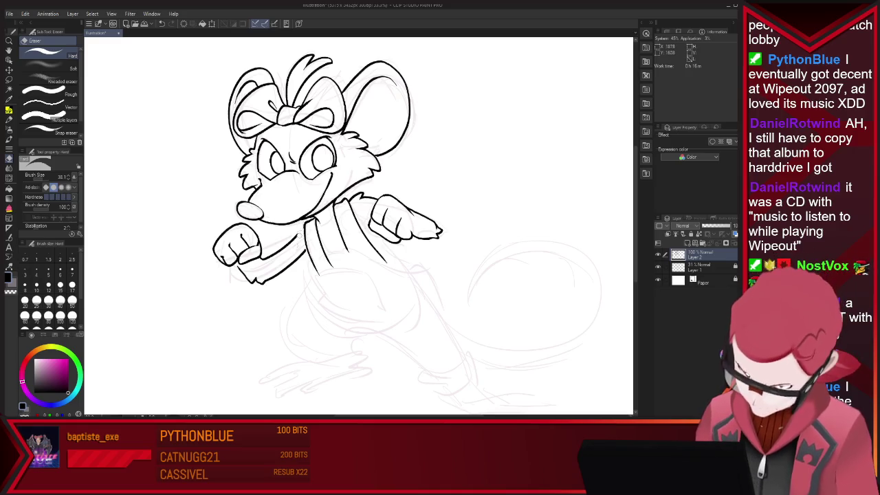
key("p")
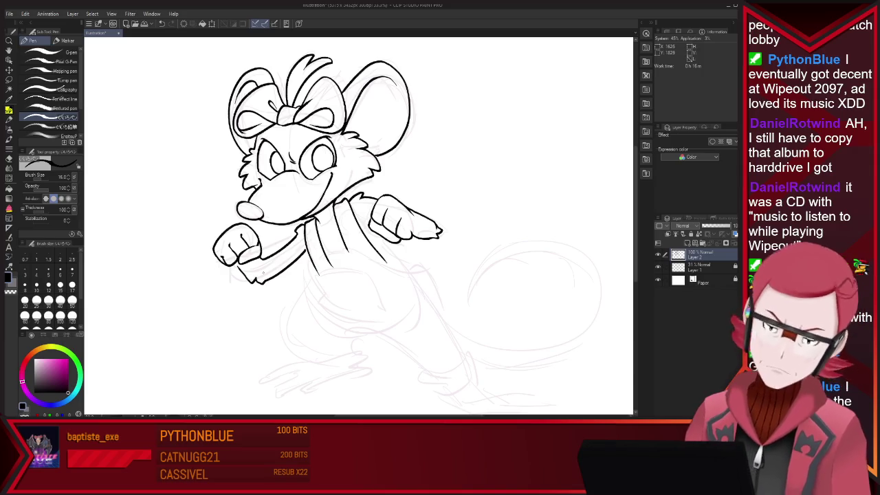
key("e")
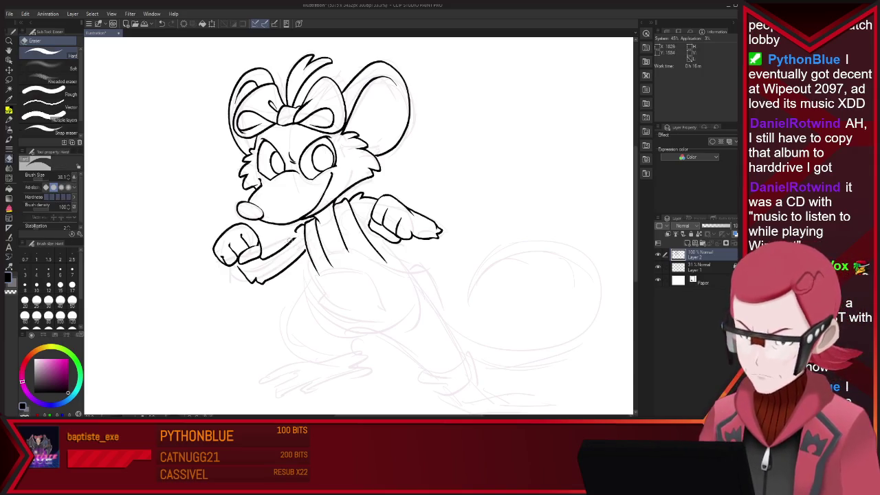
key("p")
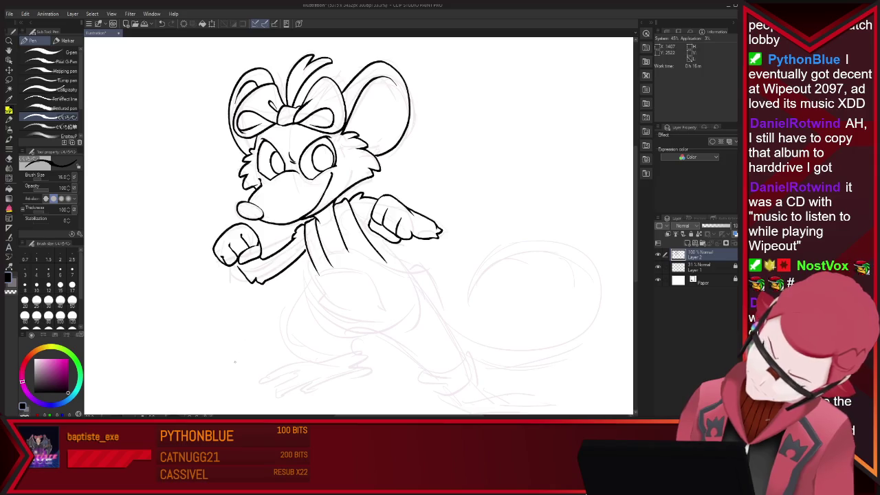
key("e")
key("p")
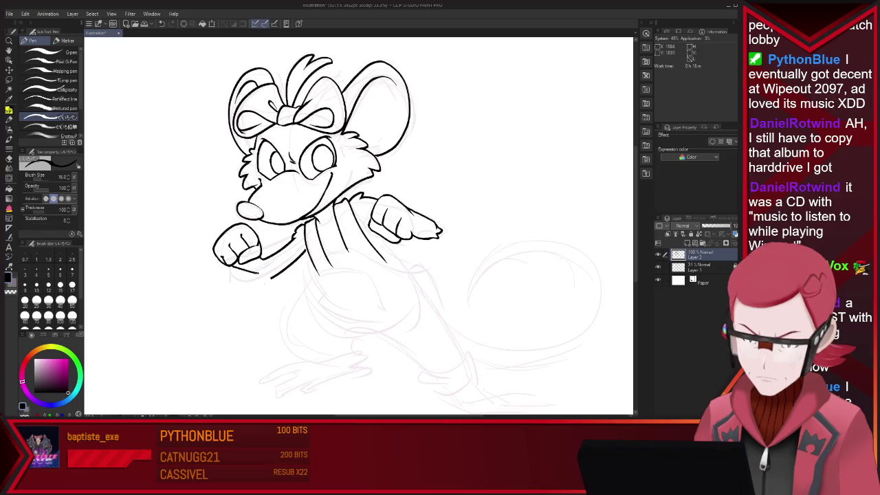
key("e")
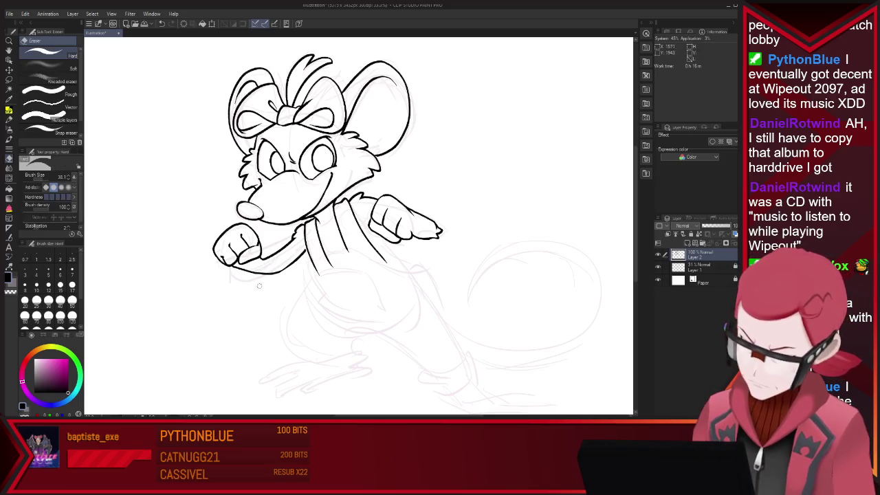
key("p")
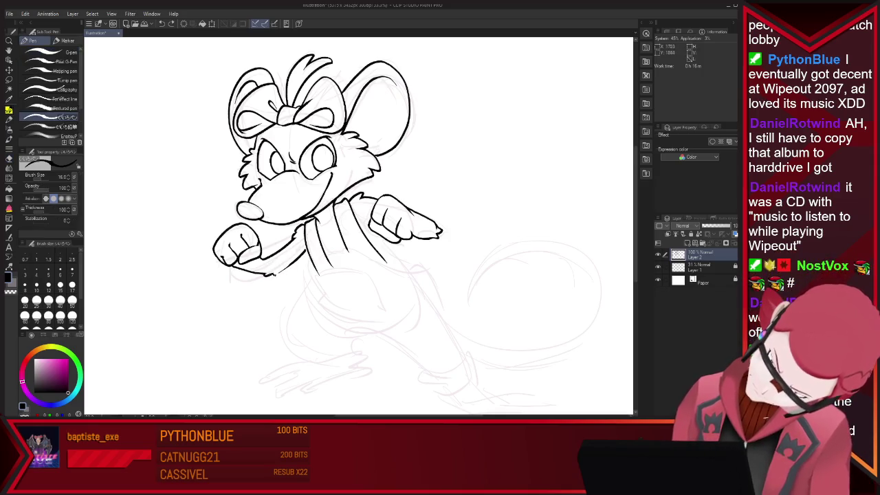
key("e")
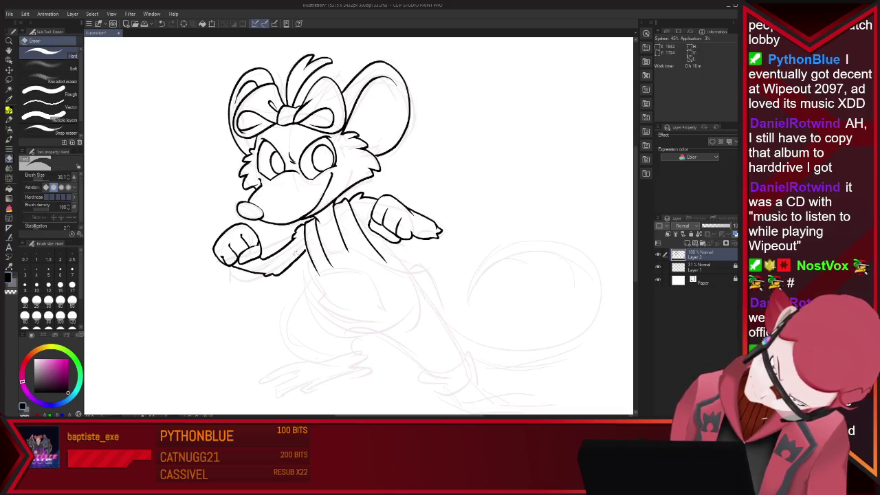
key("p")
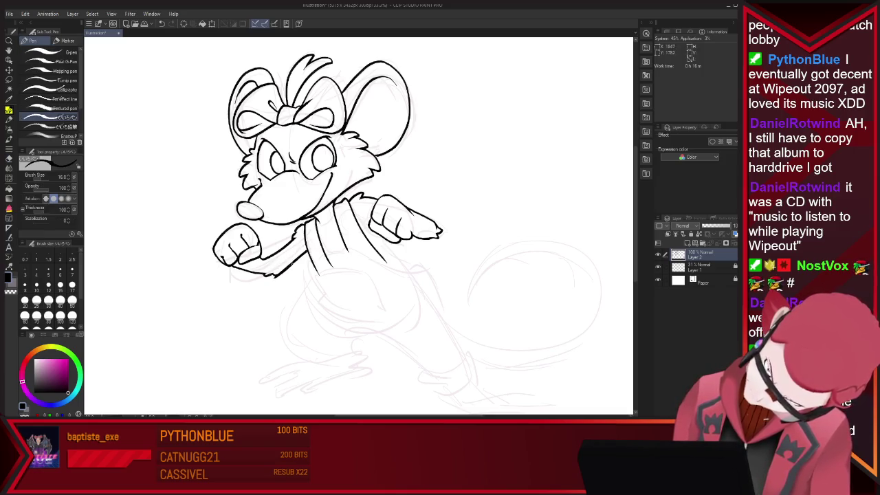
Ink the fist-sleeve join, the body curve below the sleeve and the leg's outer curve
left_click_drag(280, 274, 308, 247)
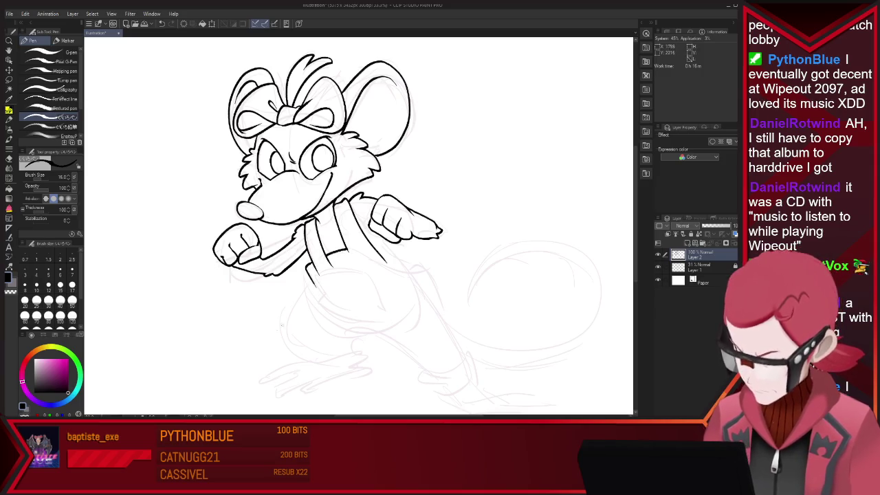
left_click_drag(306, 264, 318, 285)
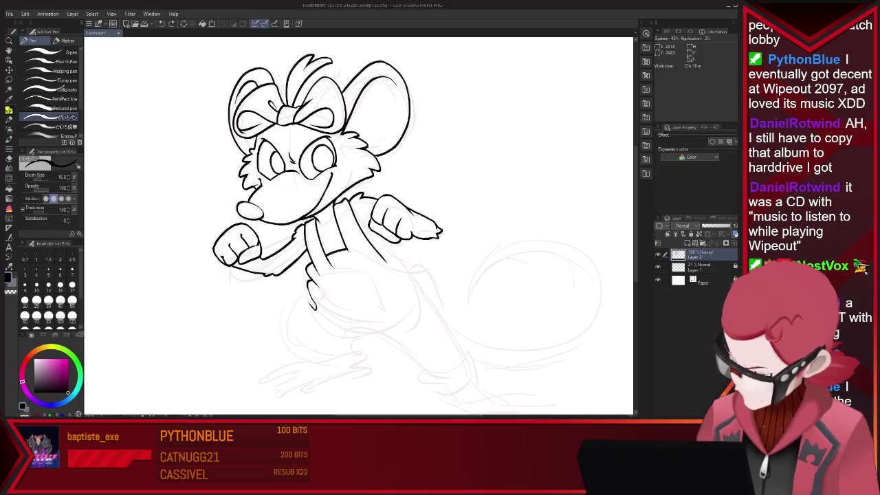
left_click_drag(312, 292, 334, 361)
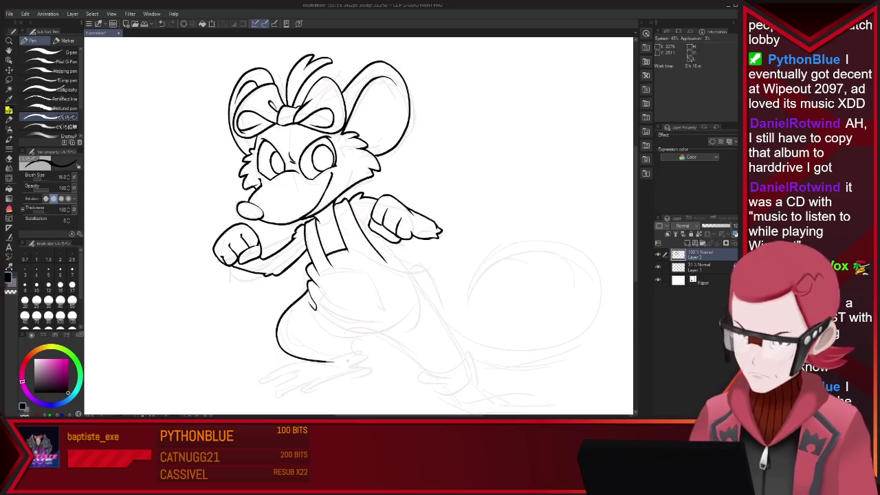
left_click_drag(349, 323, 431, 370)
key("ctrl+z")
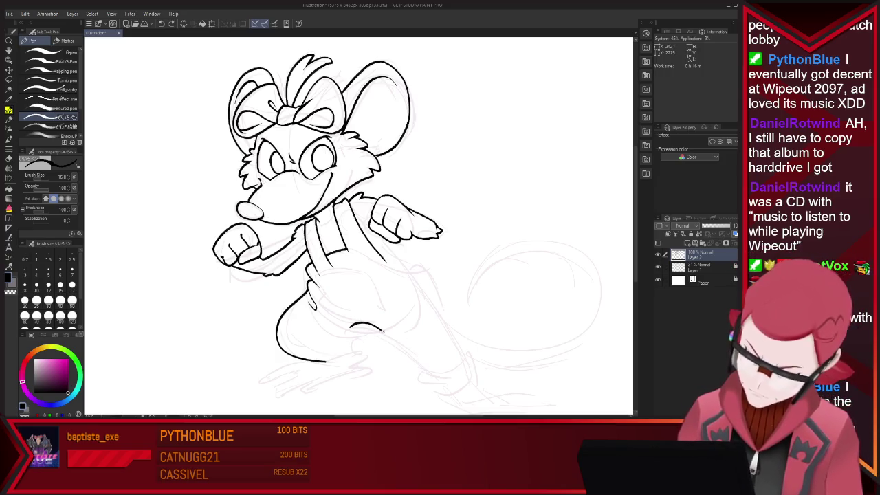
Ink a line across the body, the leg's right-side outline and a cleaner inner leg curve
left_click_drag(382, 256, 418, 269)
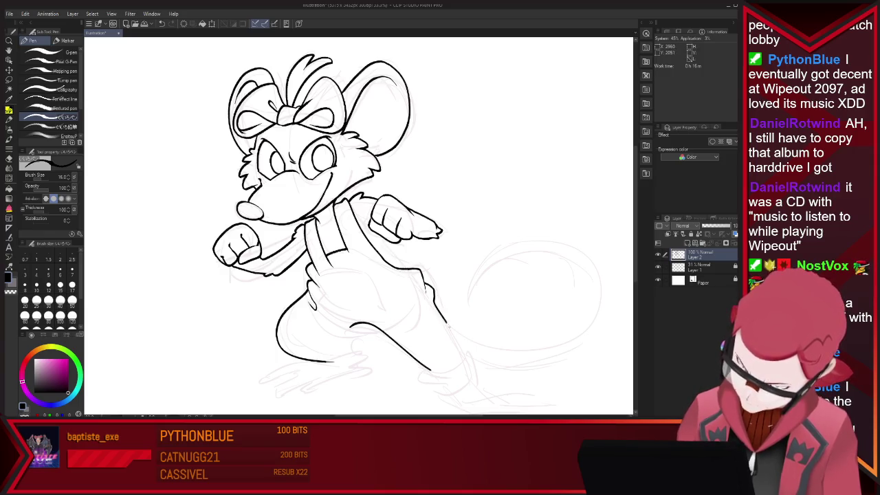
left_click_drag(447, 323, 473, 375)
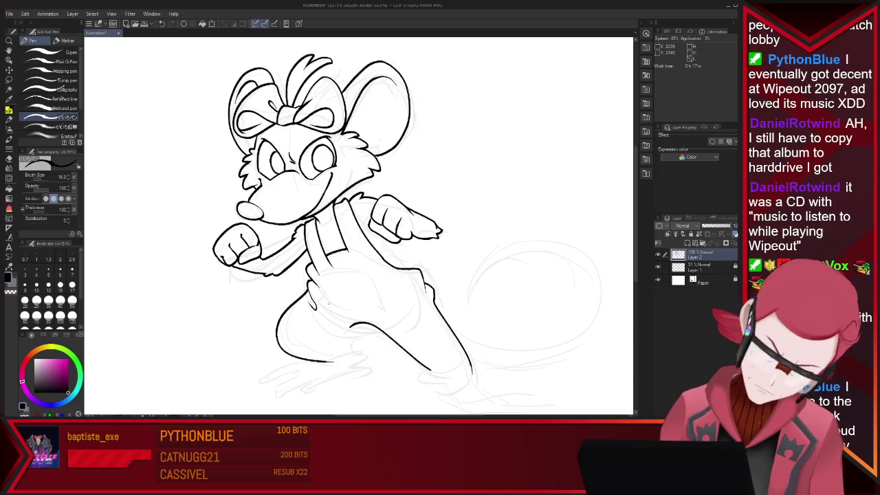
left_click_drag(308, 285, 354, 322)
key("ctrl+z")
left_click_drag(308, 282, 348, 322)
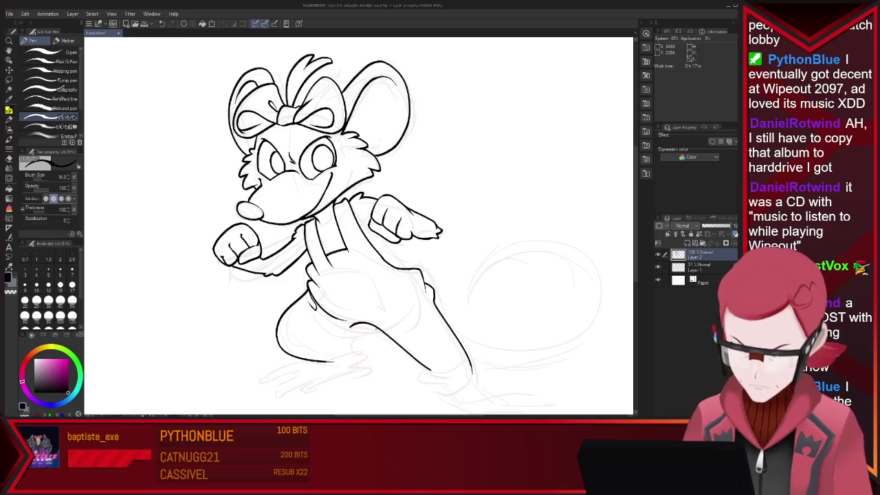
key("e")
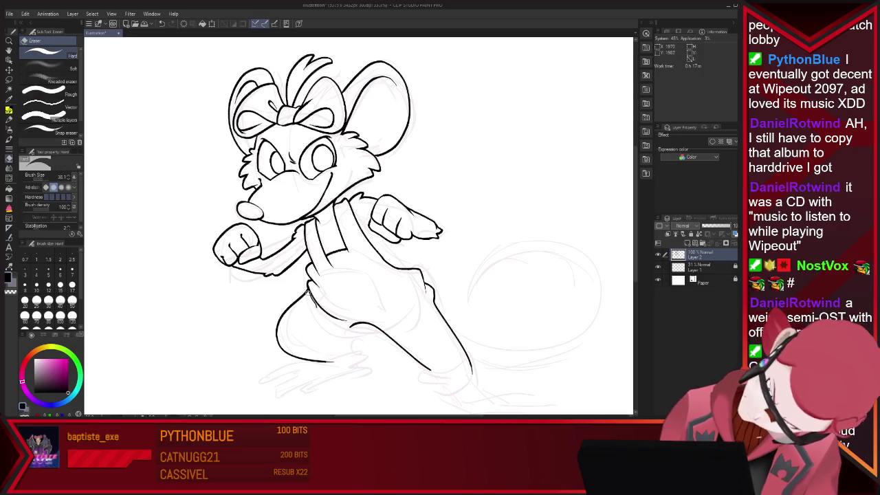
key("p")
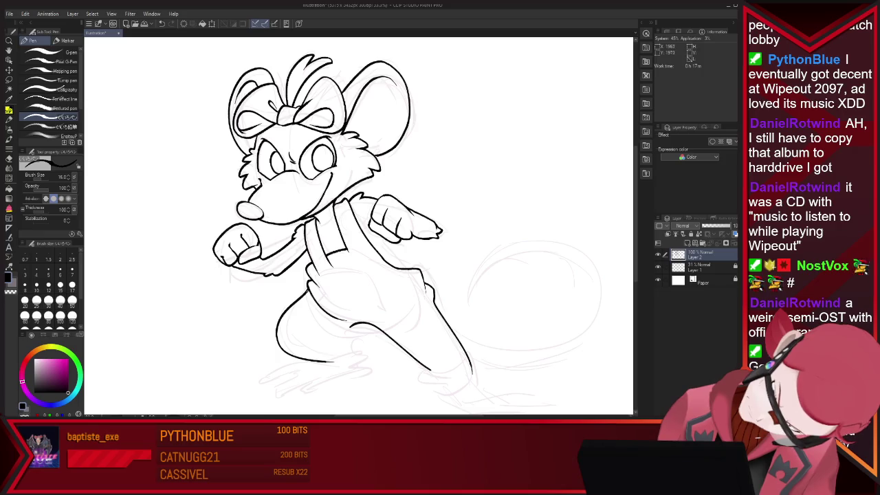
left_click_drag(312, 298, 337, 324)
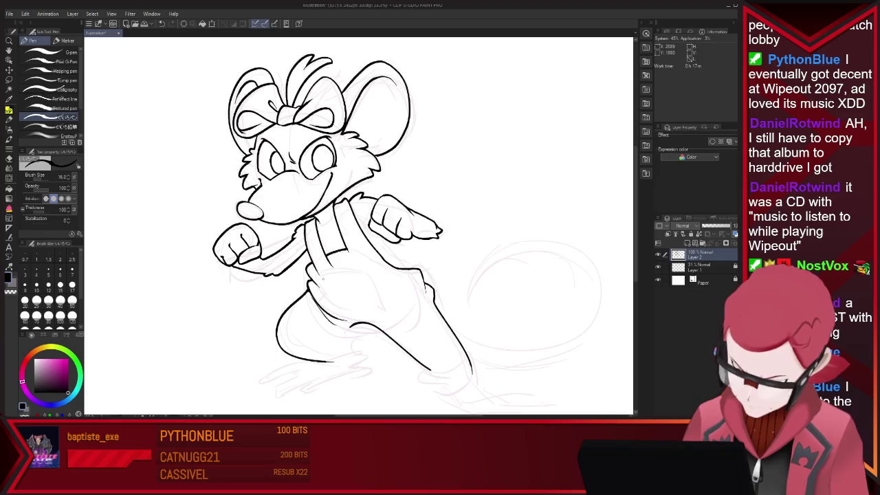
Erase stray bits near the suspender strap and ink a short line along it
key("e")
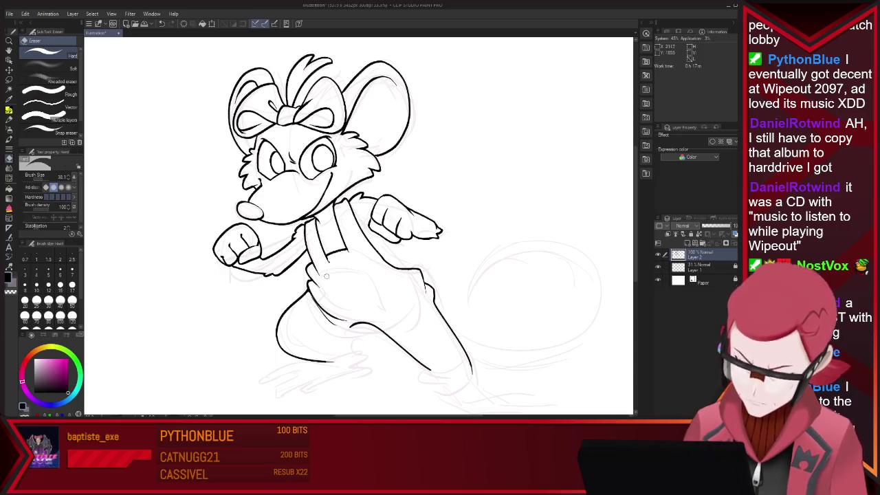
key("p")
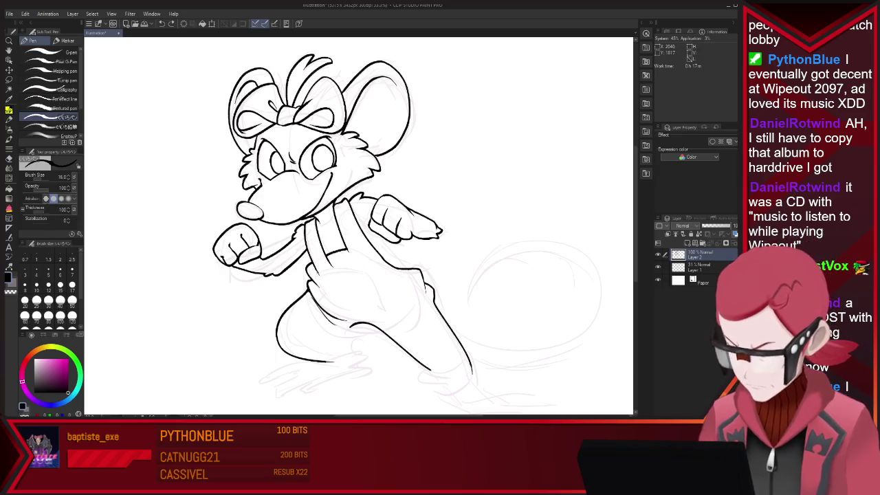
key("e")
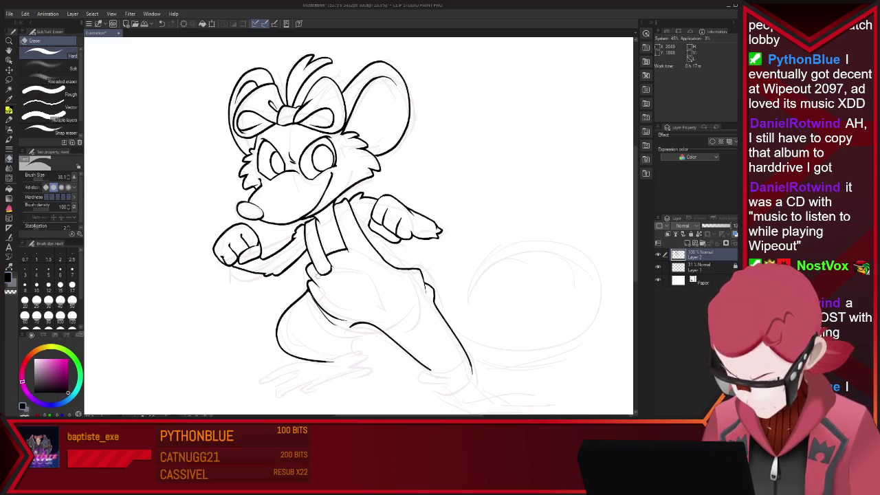
key("p")
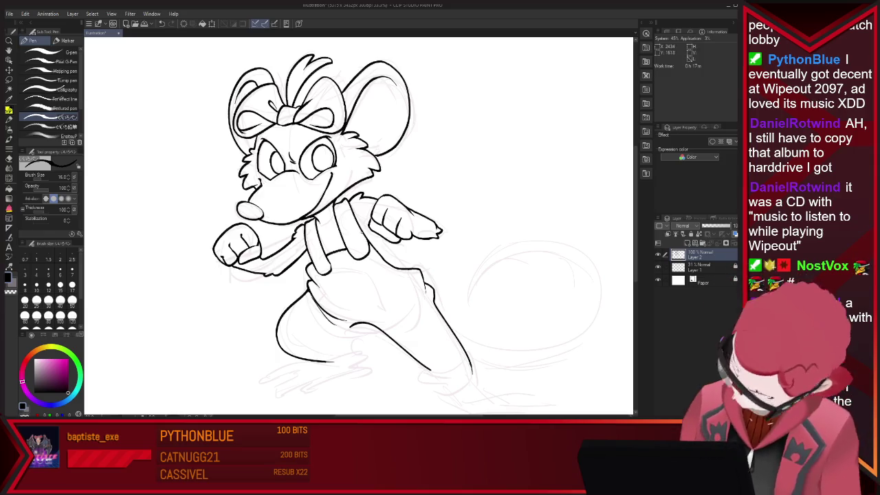
key("e")
left_click_drag(352, 205, 368, 242)
key("p")
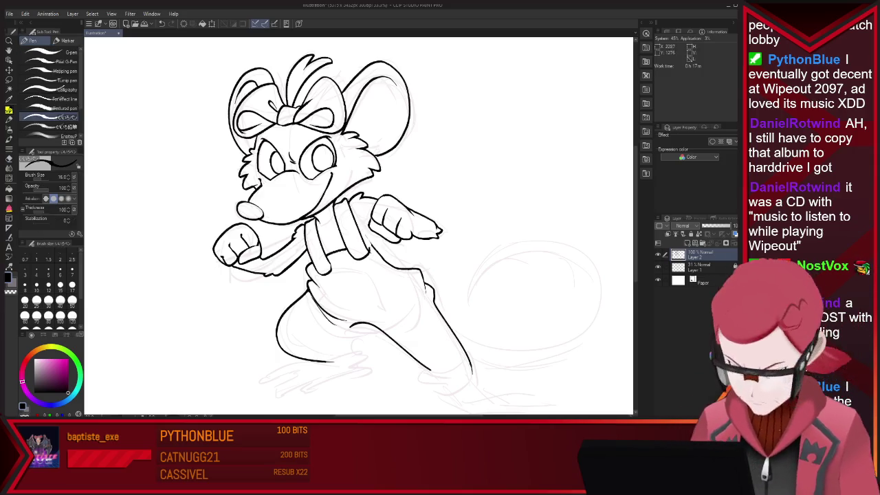
key("e")
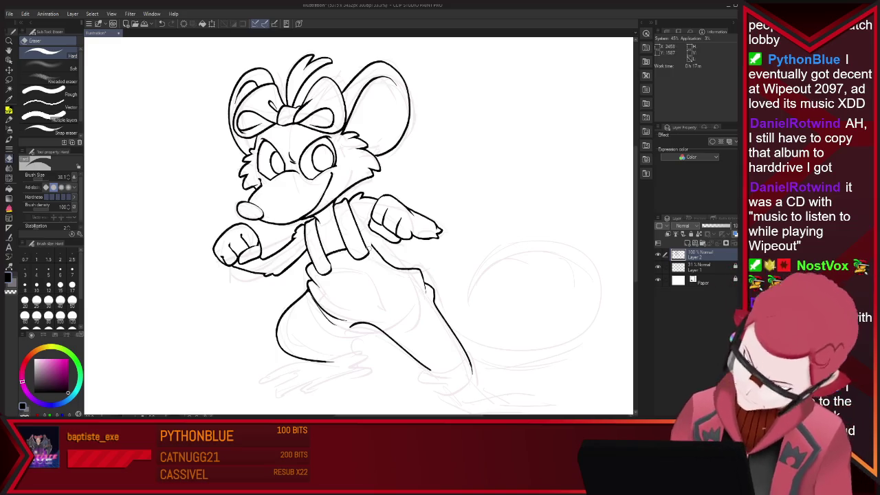
key("p")
left_click_drag(363, 244, 376, 250)
Ink the bottom edge of the overall bib, then undo it for a redraw
key("e")
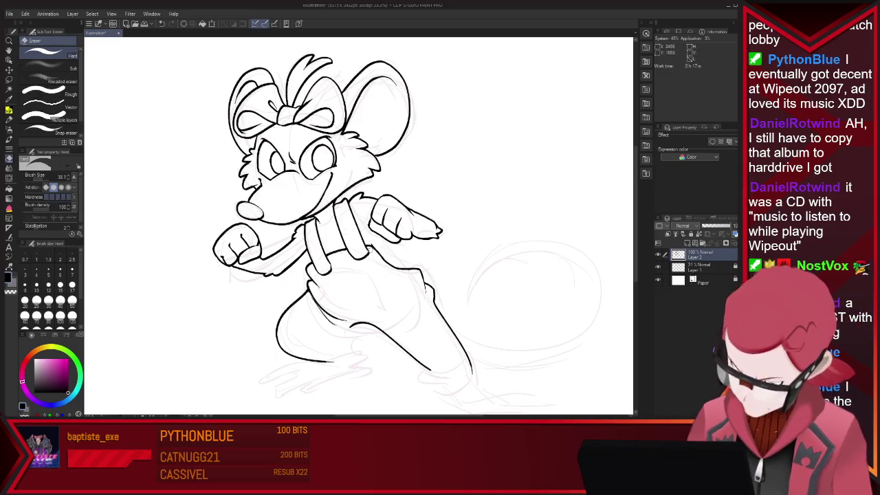
key("p")
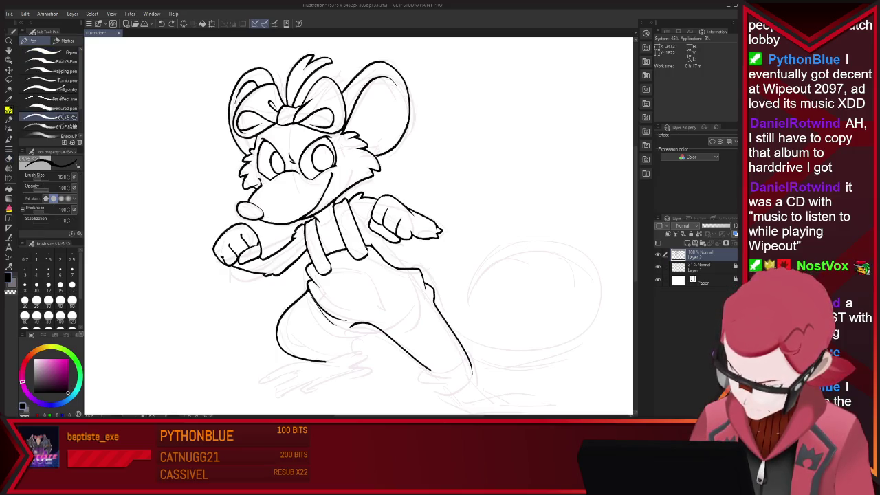
key("e")
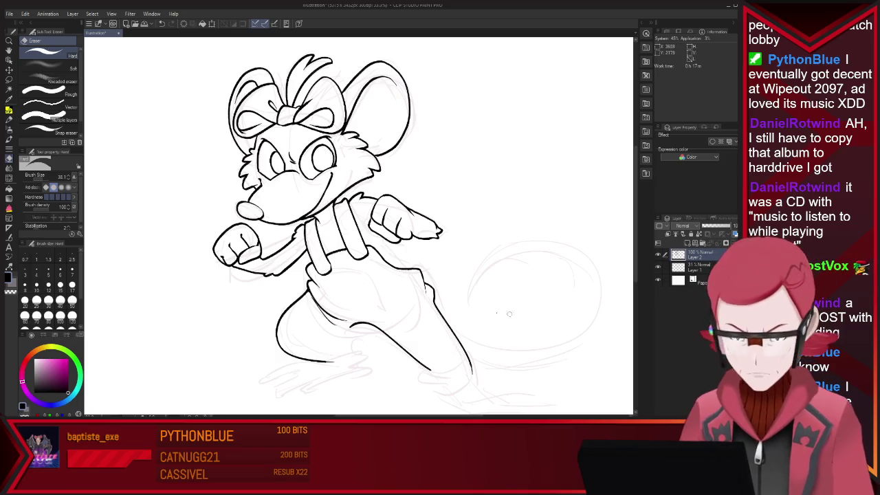
key("p")
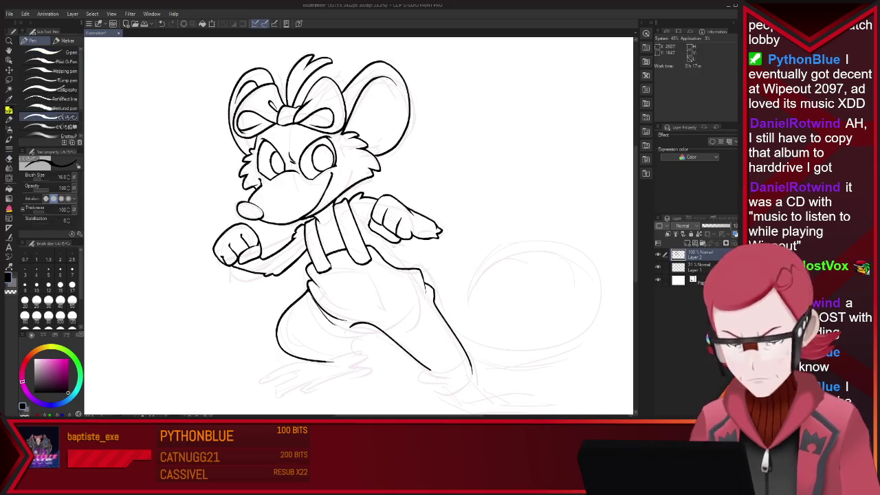
key("e")
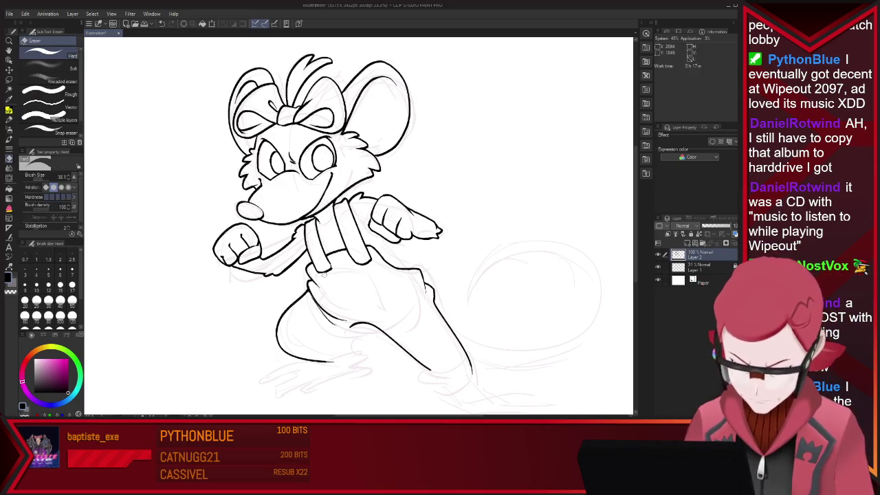
key("p")
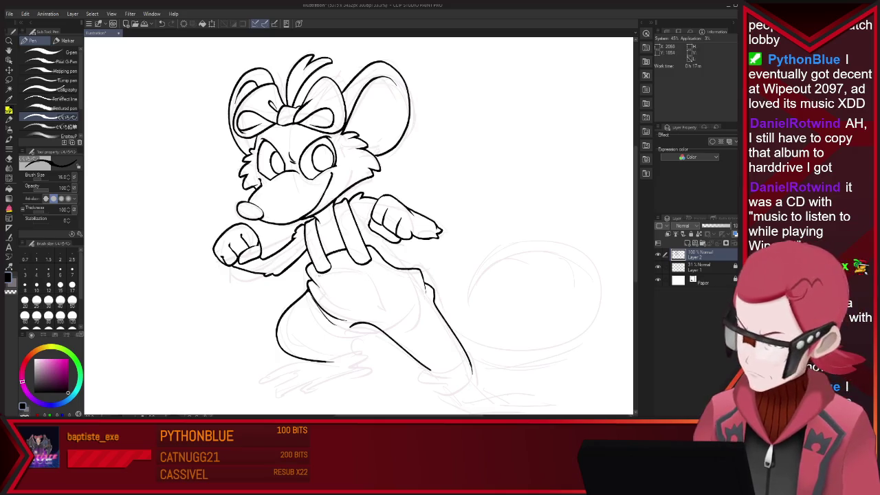
mouse_move(330, 270)
left_mouse_down()
mouse_move(371, 267)
mouse_move(382, 313)
mouse_move(347, 323)
left_mouse_up()
key("ctrl+z")
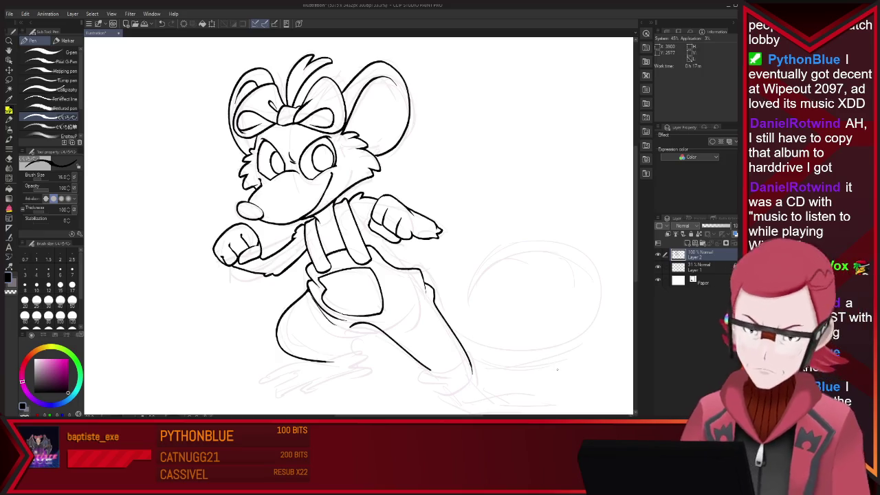
scroll(314, 322, "down", 2)
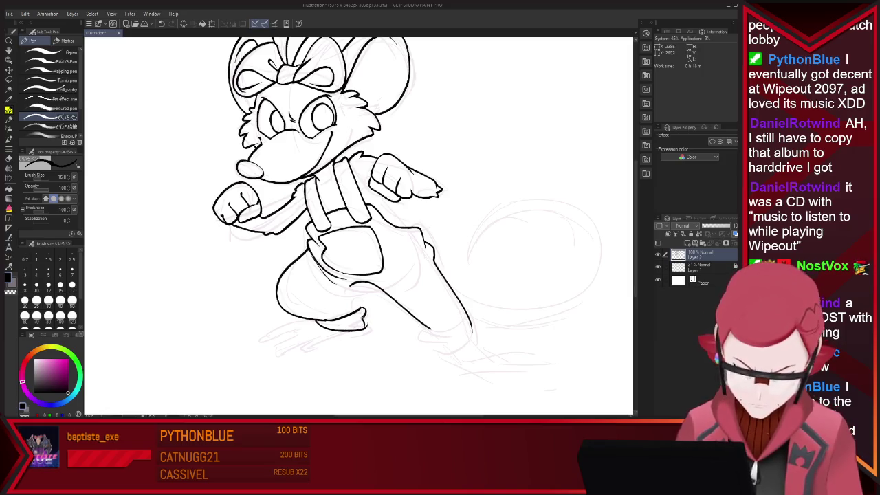
Ink the back foot's curved outline and the top edge of its rolled cuff
key("e")
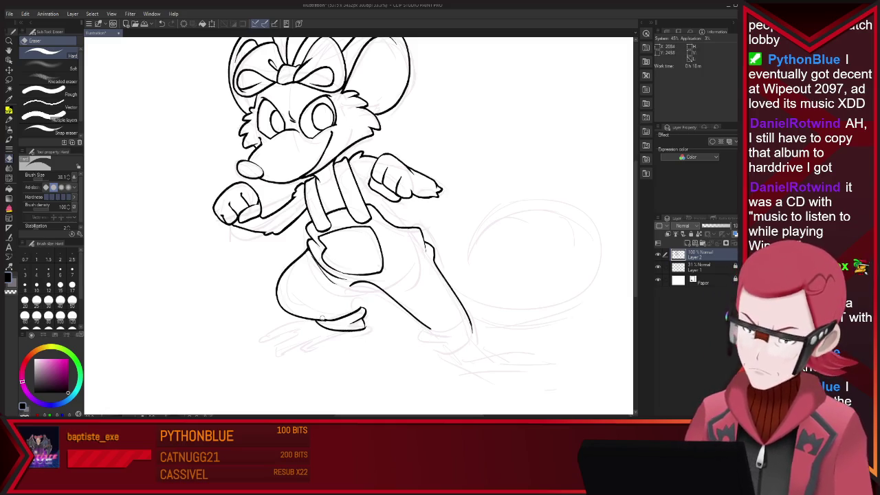
key("p")
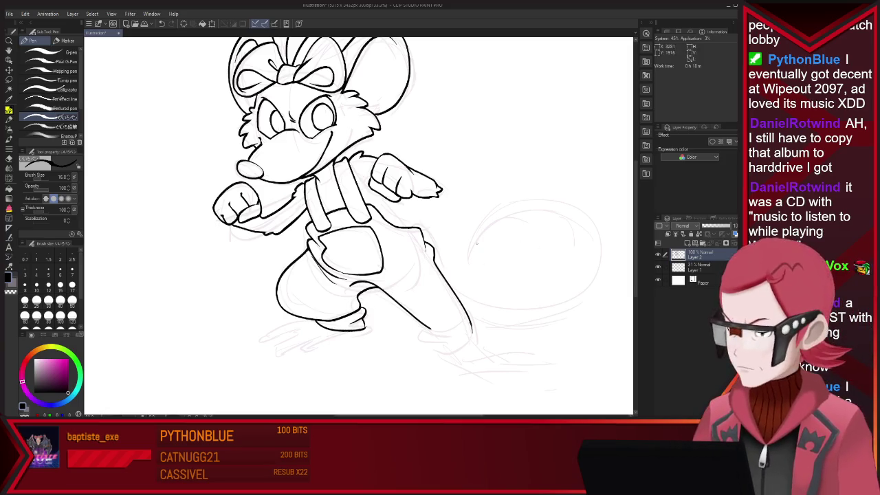
key("e")
key("p")
mouse_move(421, 328)
left_mouse_down()
mouse_move(440, 350)
mouse_move(473, 317)
left_mouse_up()
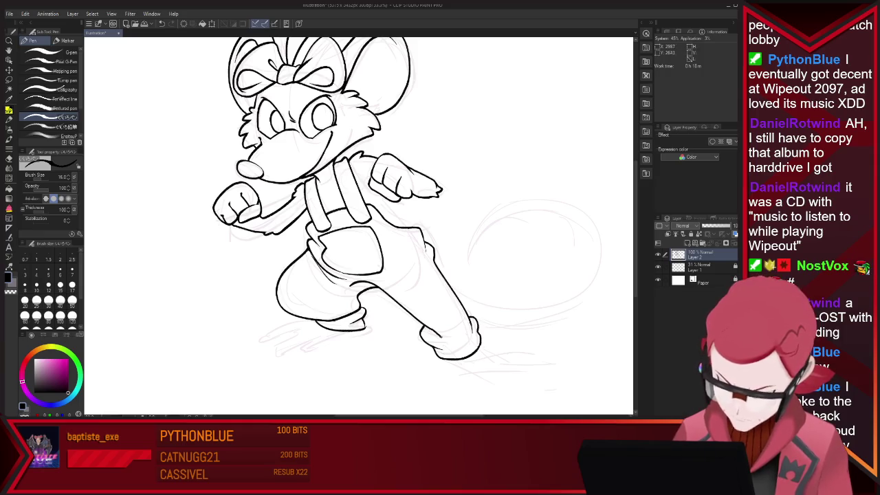
key("e")
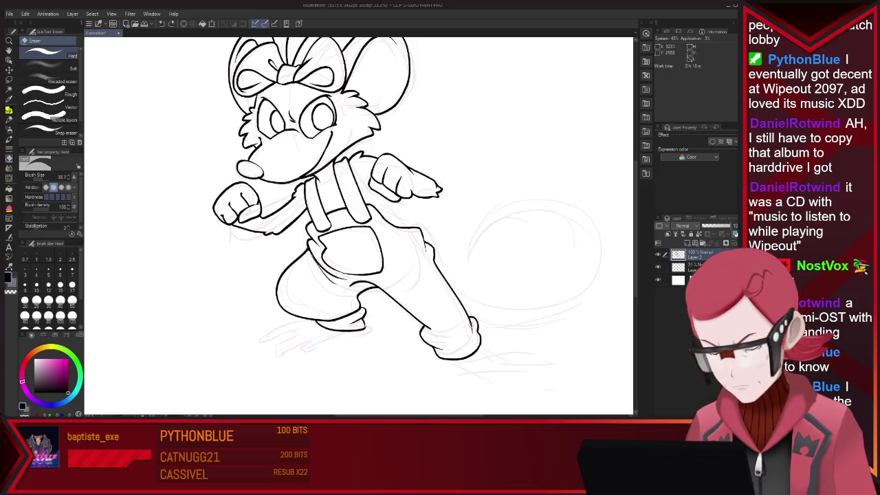
key("p")
left_click_drag(426, 329, 469, 332)
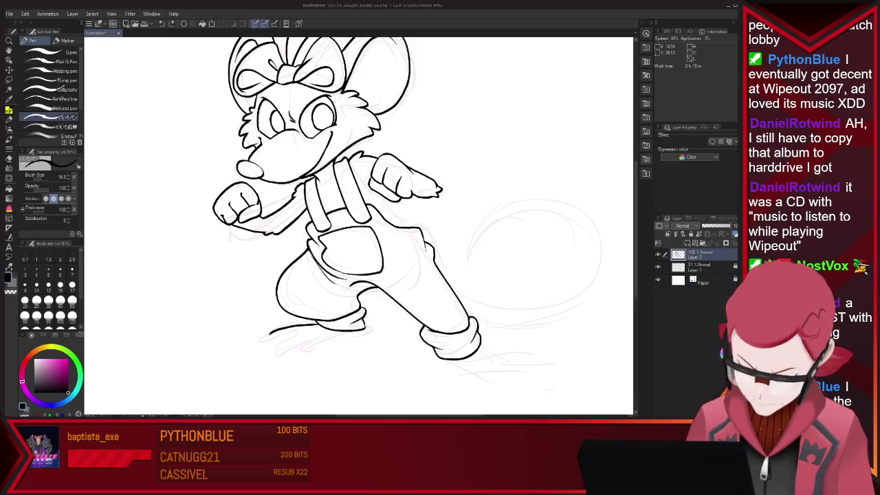
Draw the front foot's bottom outline, undoing and redrawing it cleanly
left_click_drag(270, 333, 267, 340)
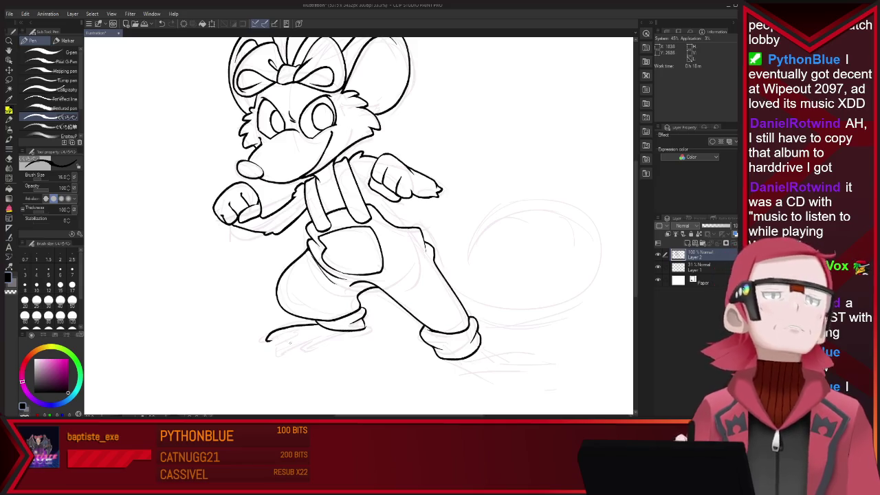
left_click_drag(318, 321, 260, 333)
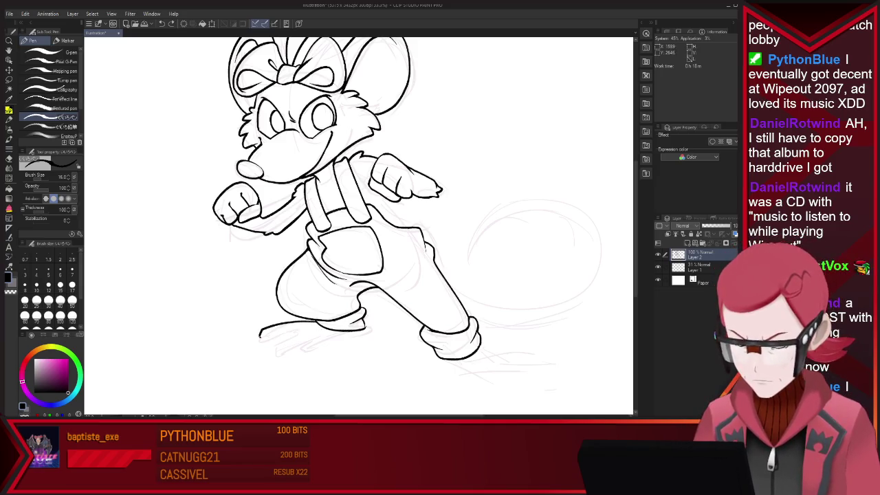
key("ctrl+z")
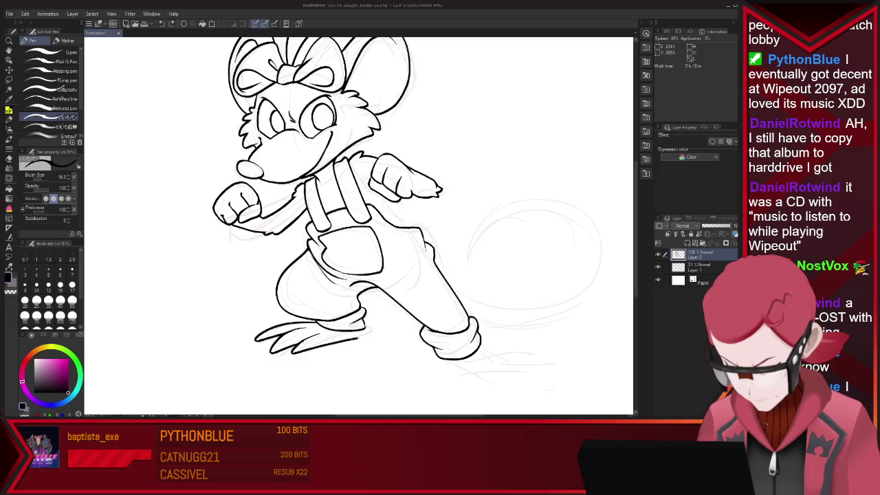
key("ctrl+z")
left_click_drag(294, 356, 366, 334)
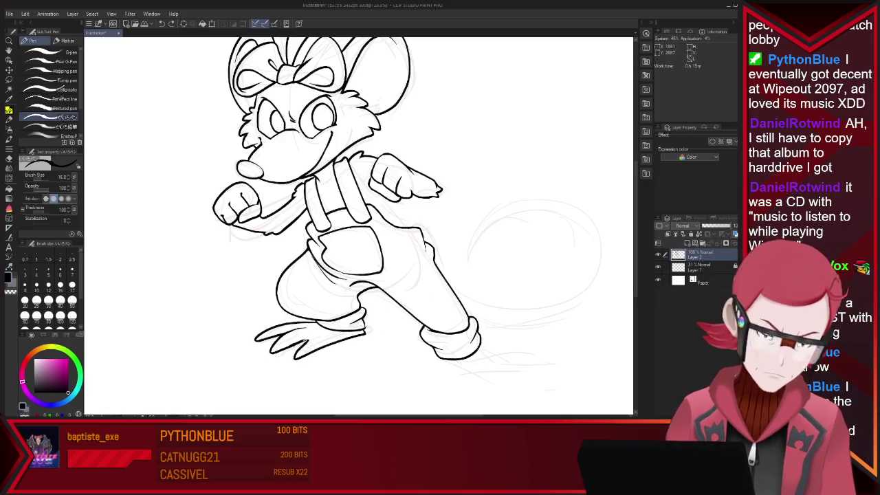
Touch up the front foot's long toes, alternating Eraser and Pen
key("e")
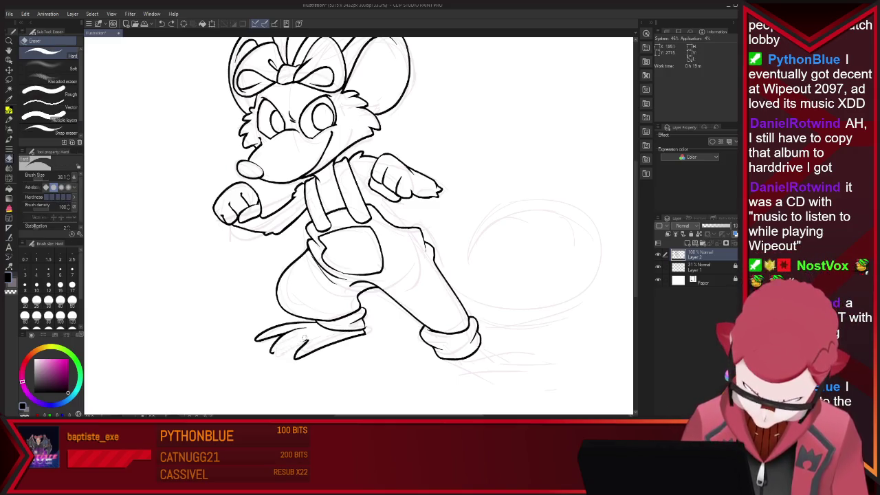
key("p")
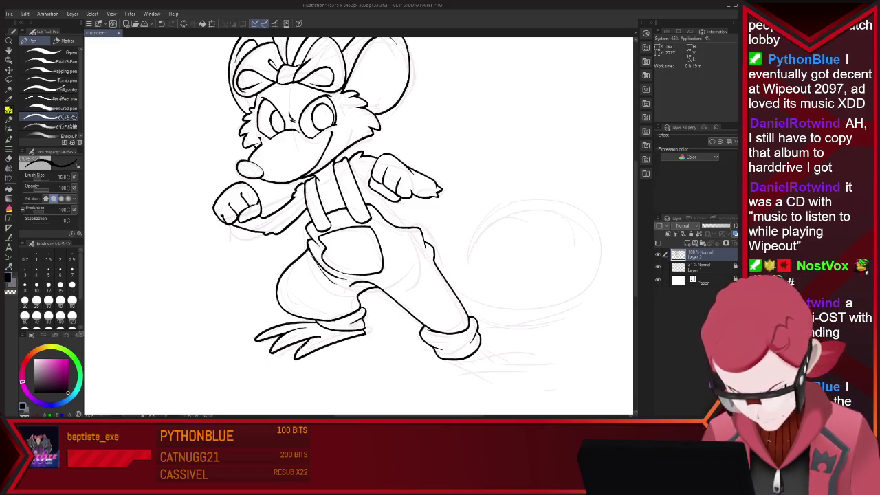
key("e")
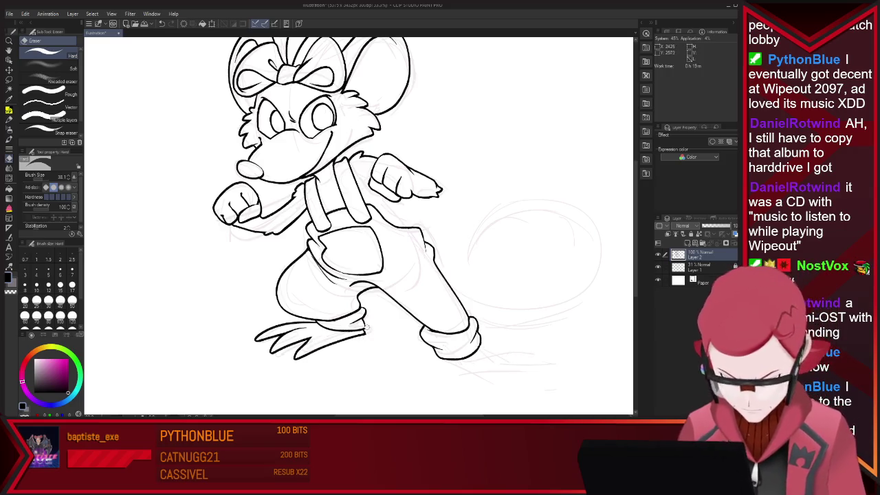
key("p")
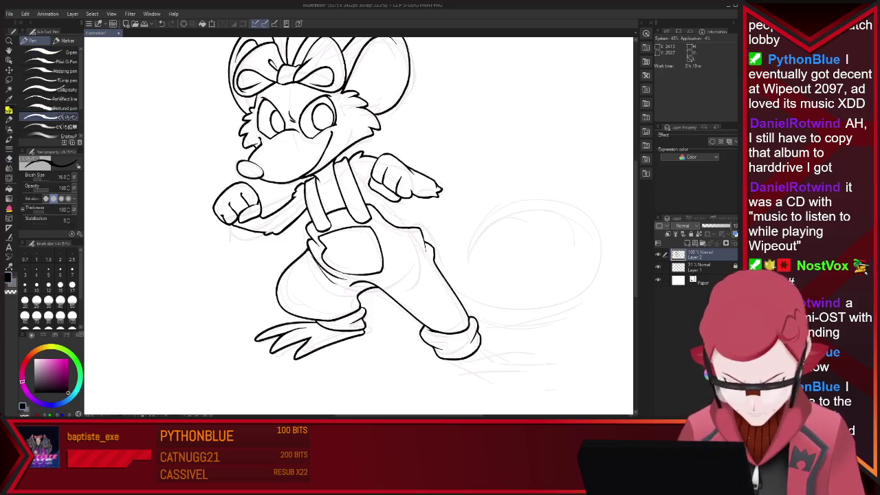
key("e")
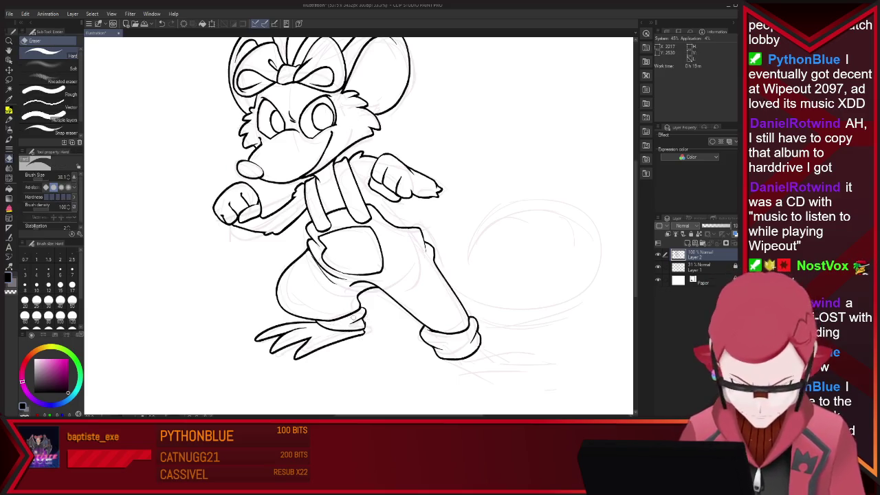
key("p")
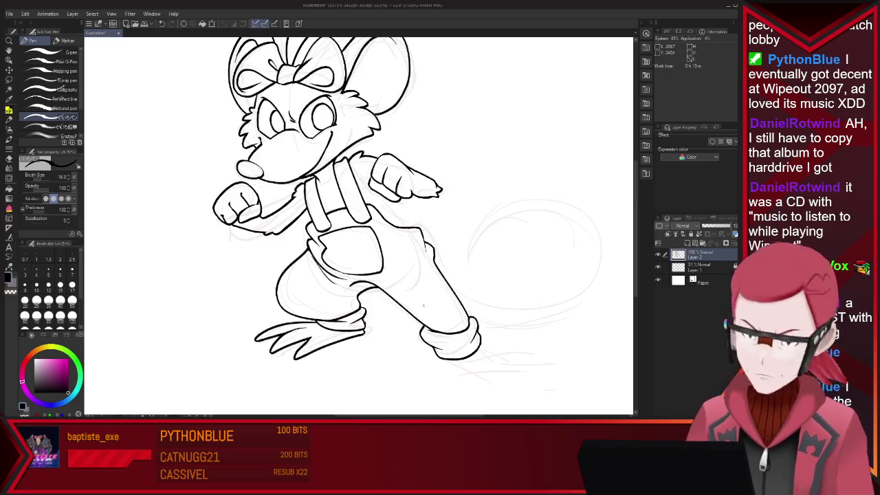
key("e")
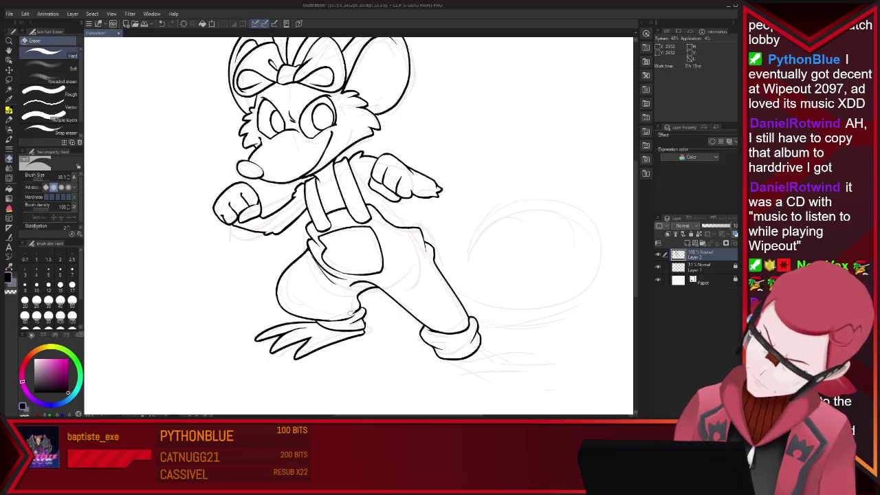
key("p")
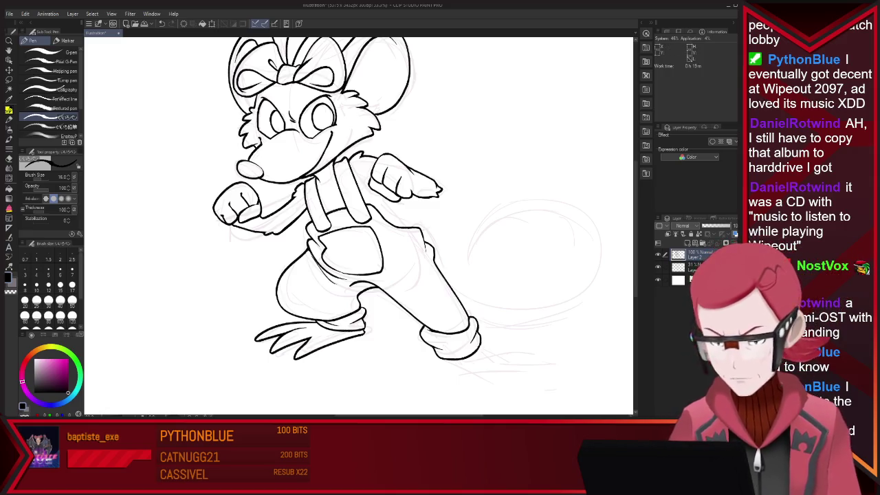
scroll(448, 290, "down", 3)
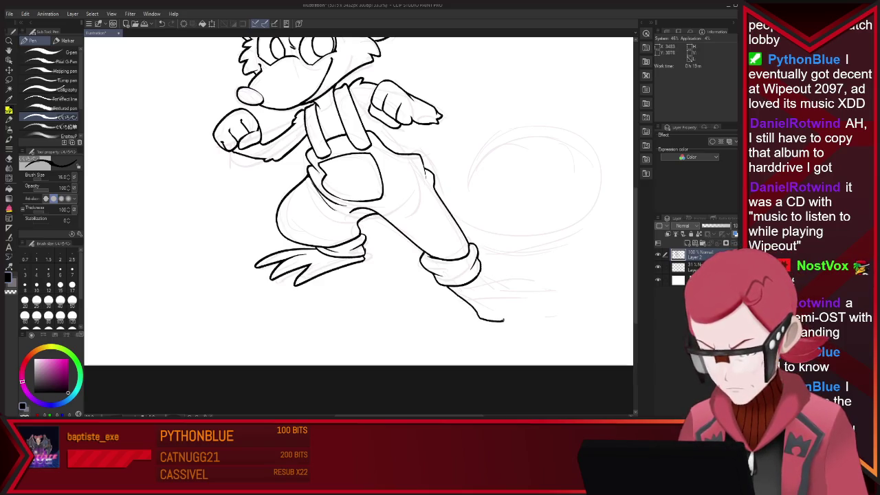
Redraw the right foot's hooked tip, add a claw stroke, and lasso-select the foot
key("ctrl+z")
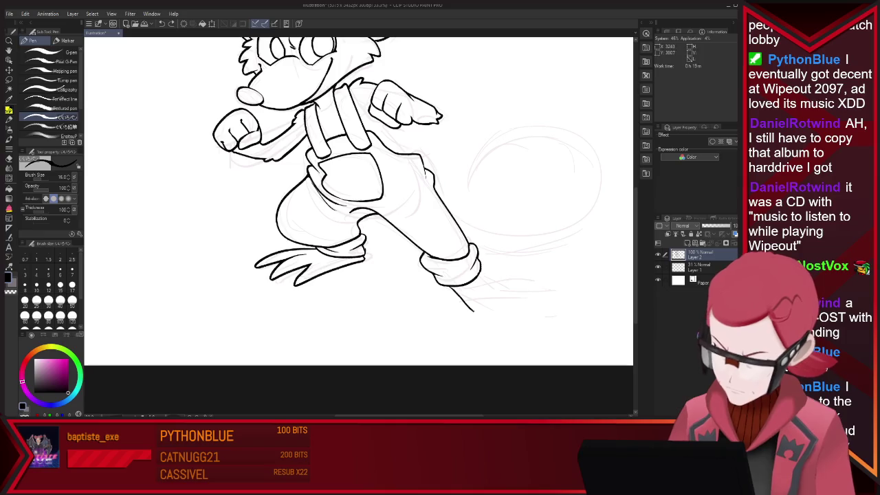
left_click_drag(479, 304, 503, 319)
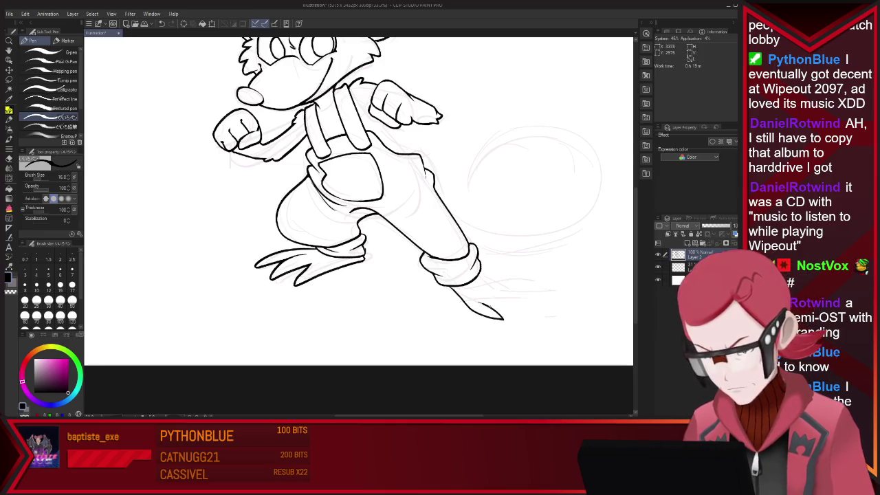
left_click_drag(480, 282, 510, 289)
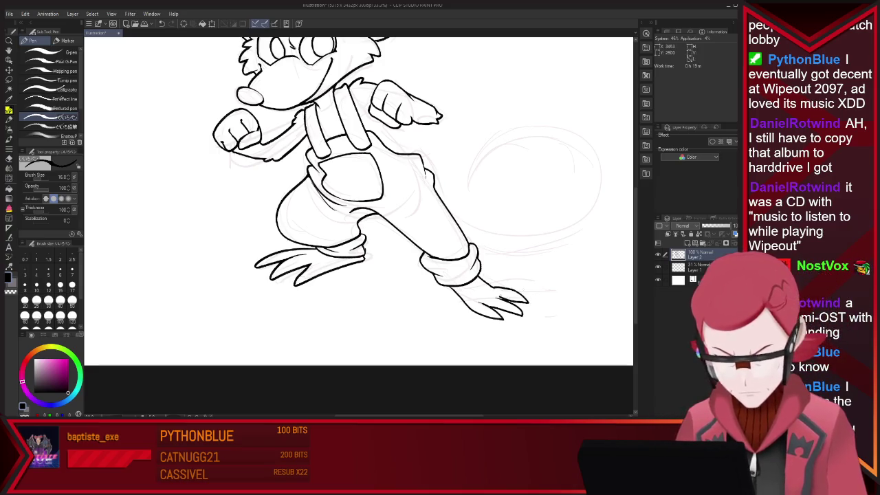
key("e")
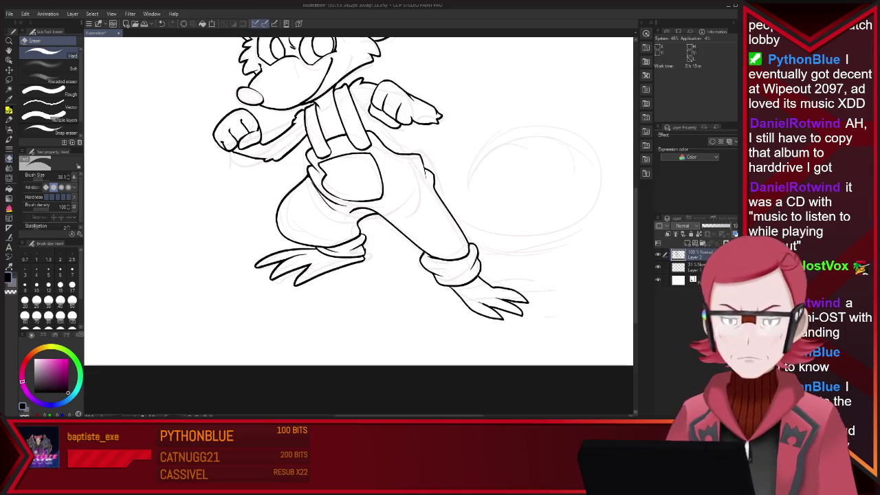
key("m")
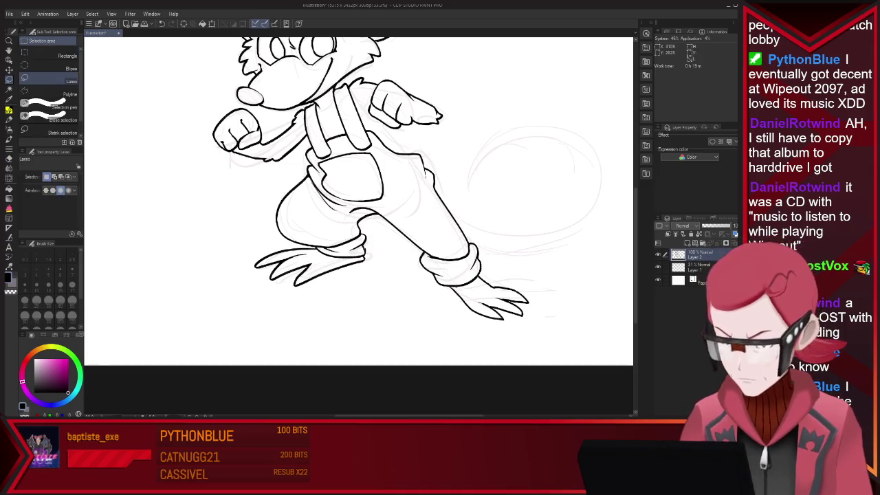
left_click_drag(458, 289, 543, 292)
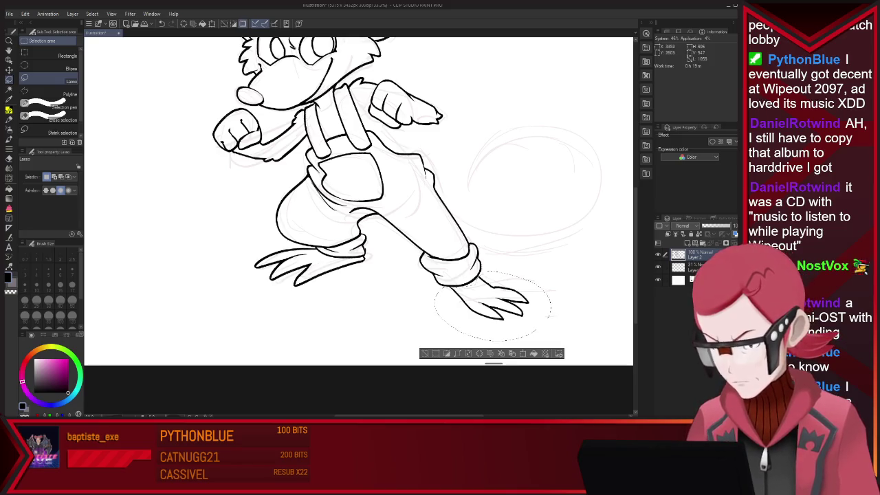
Enlarge the selected right foot, shift it right, and clear the selection
key("ctrl+t")
left_click_drag(552, 340, 566, 344)
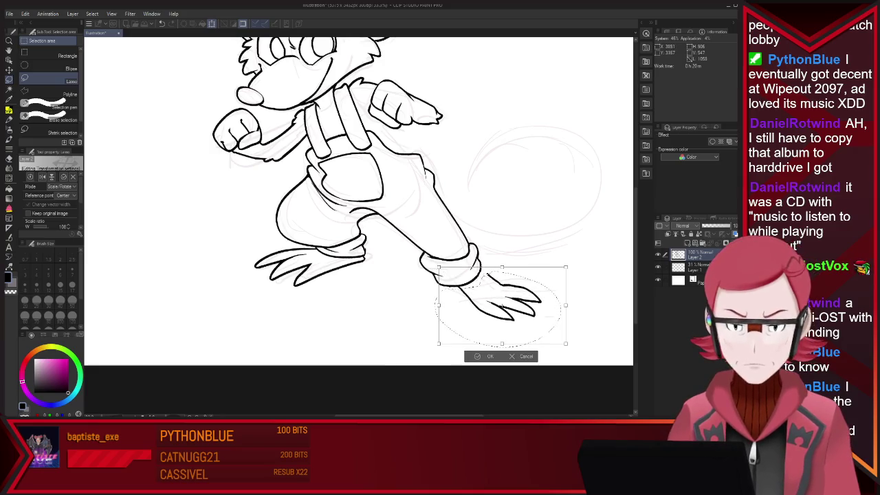
key("Return")
key("ctrl+d")
Extend the ankle line to join the resized foot, cleaning up with the Eraser
key("e")
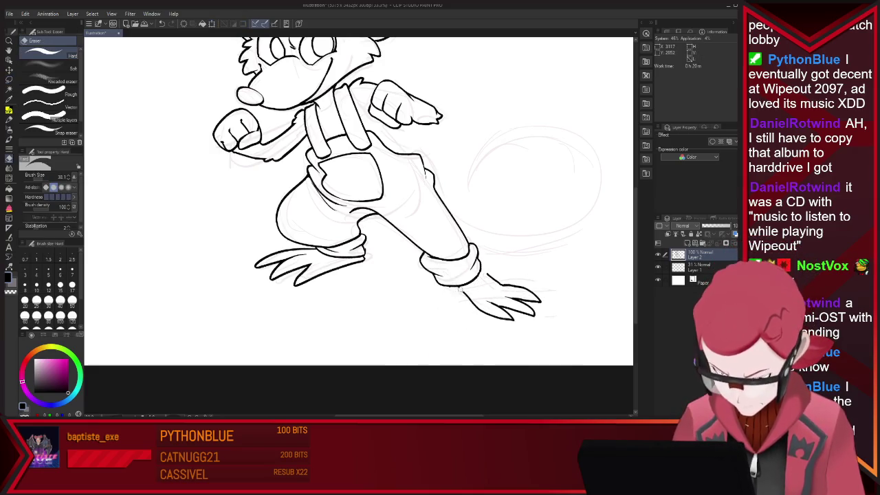
key("p")
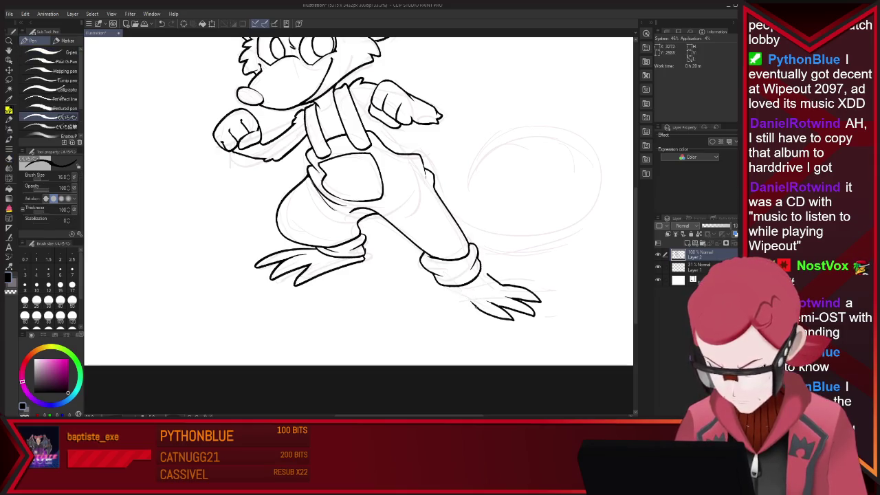
left_click_drag(479, 279, 503, 284)
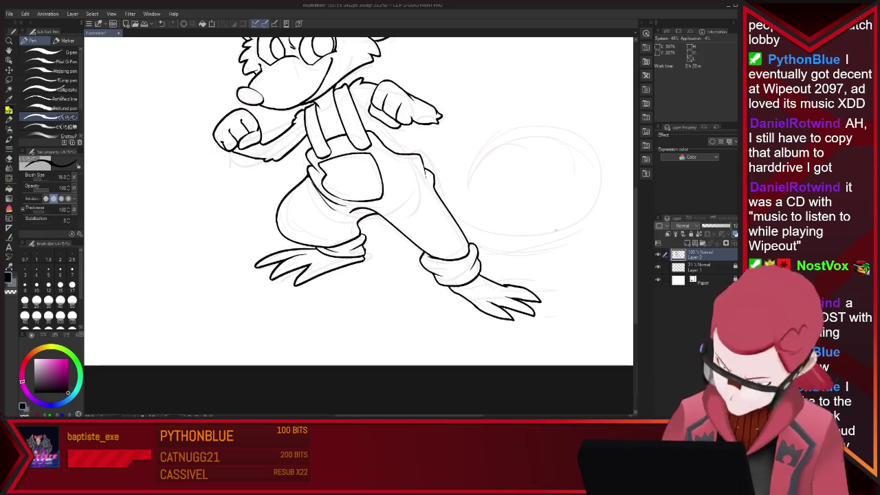
key("e")
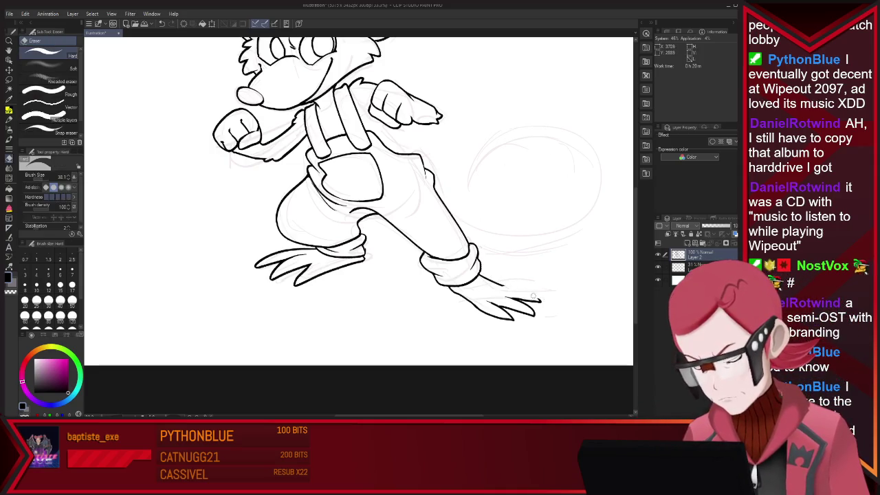
key("p")
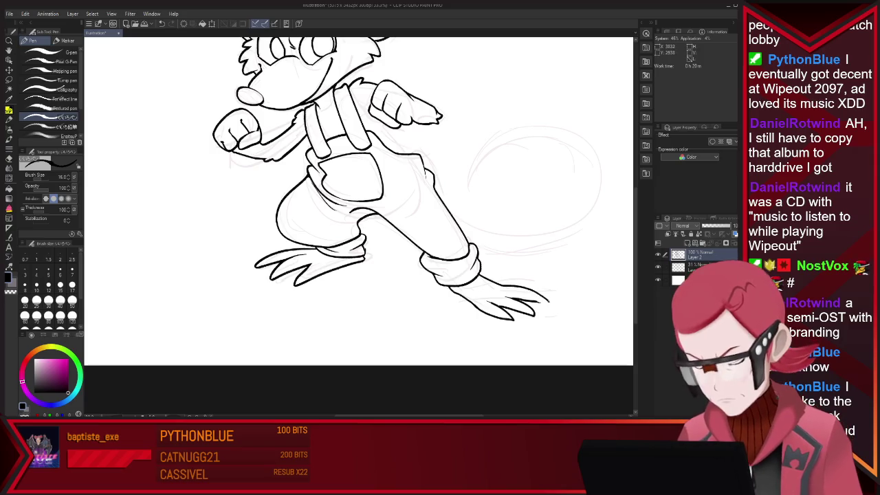
left_click_drag(504, 285, 510, 287)
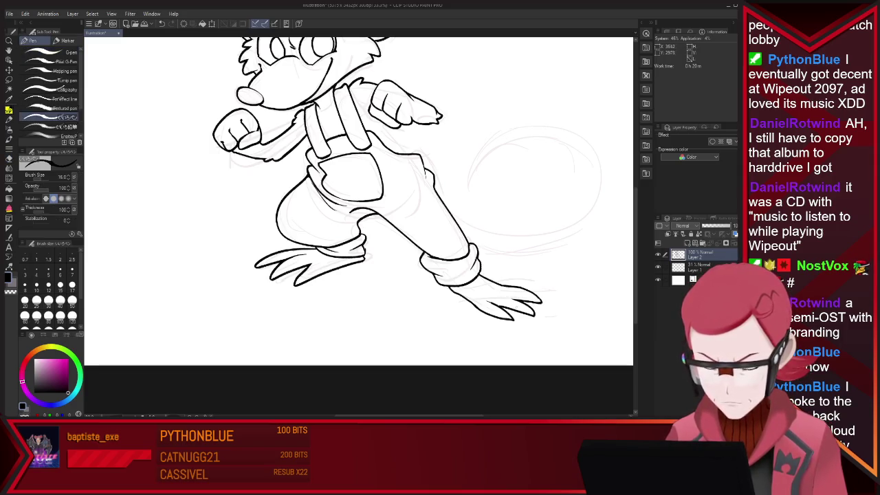
key("e")
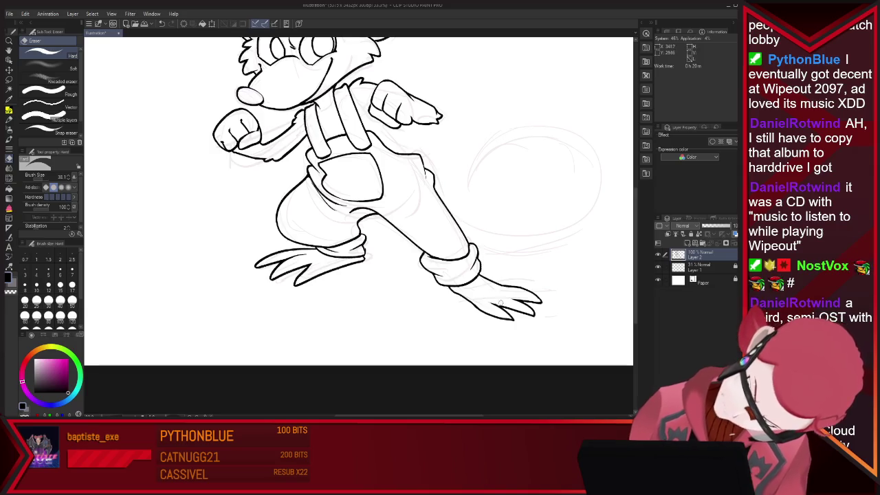
key("p")
key("e")
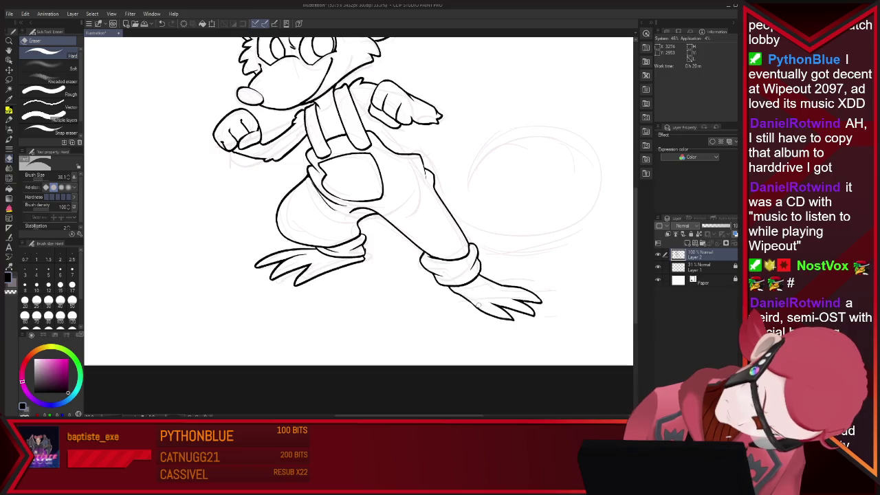
key("p")
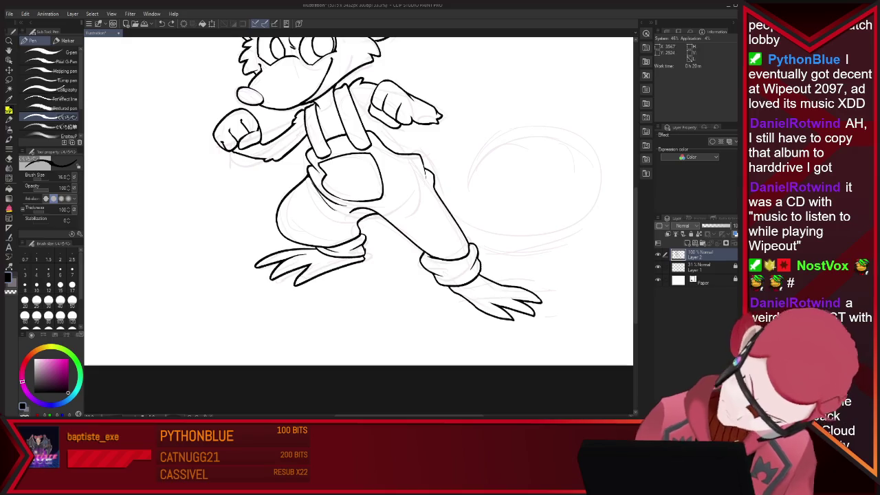
key("e")
key("p")
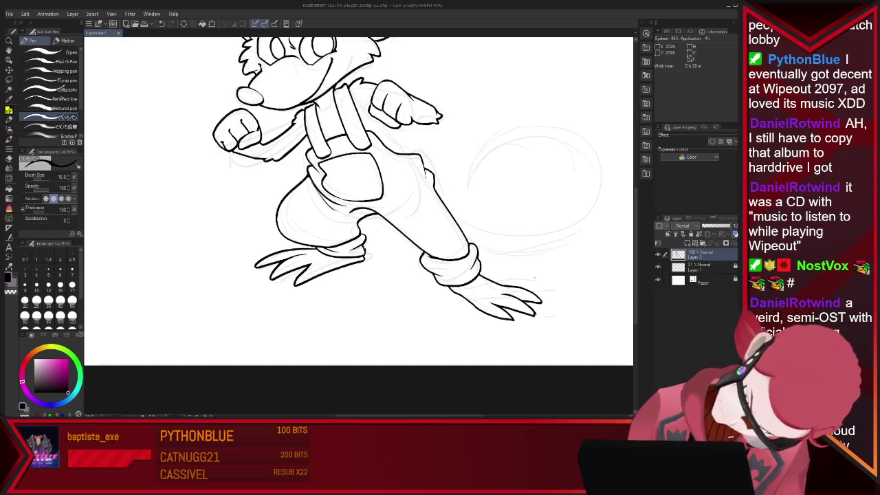
key("e")
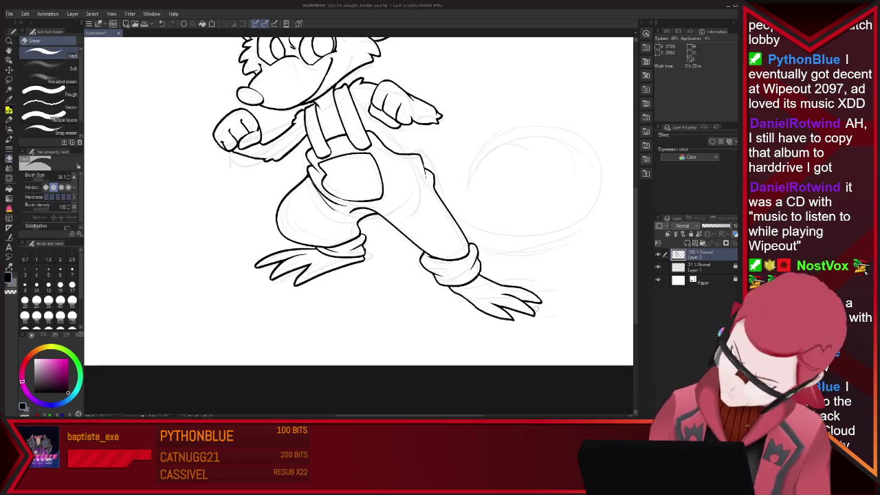
Ink the tail's underside from the hip and its curling upper outline
key("p")
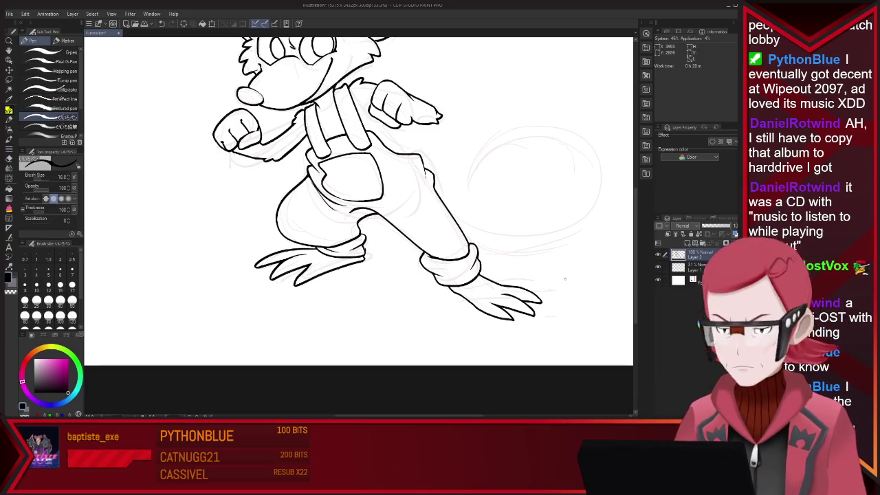
mouse_move(442, 201)
left_mouse_down()
mouse_move(528, 231)
mouse_move(481, 179)
mouse_move(573, 122)
left_mouse_up()
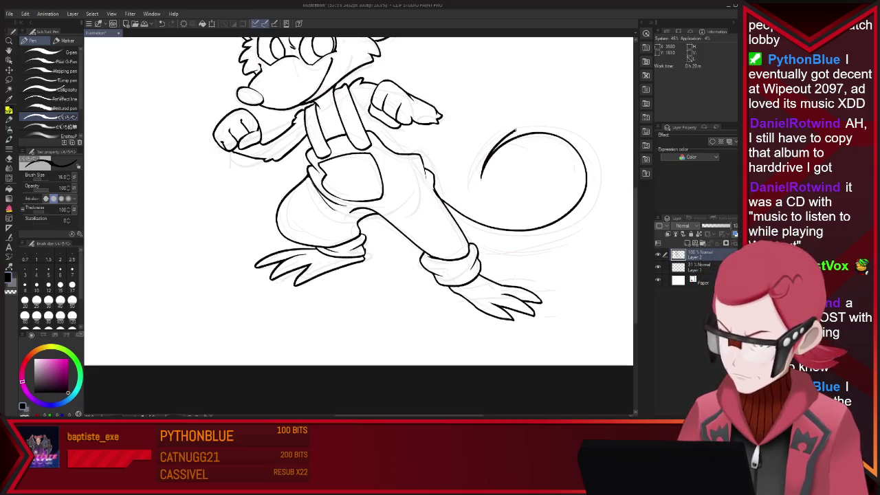
key("ctrl+z")
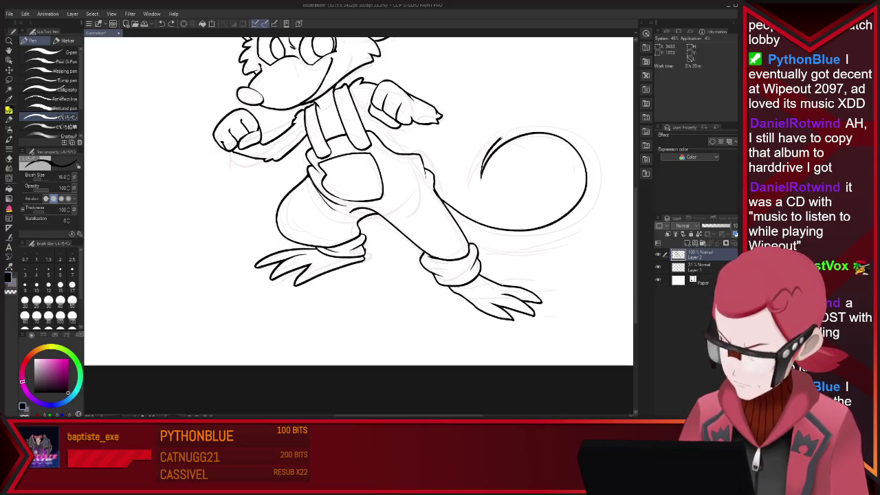
mouse_move(481, 177)
left_mouse_down()
mouse_move(595, 212)
mouse_move(561, 241)
left_mouse_up()
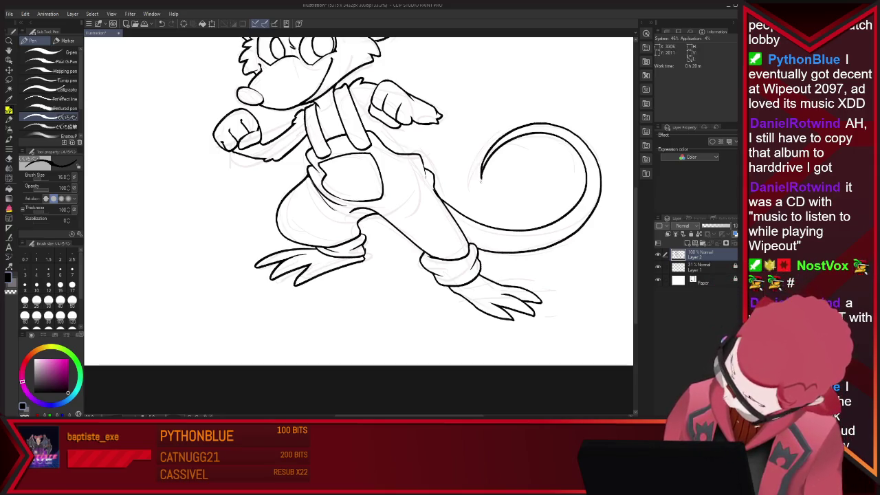
key("e")
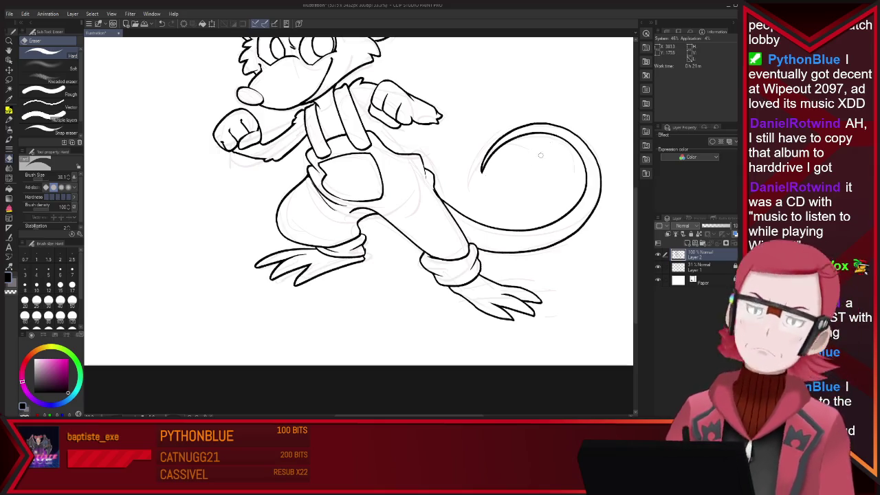
scroll(480, 178, "down", 1)
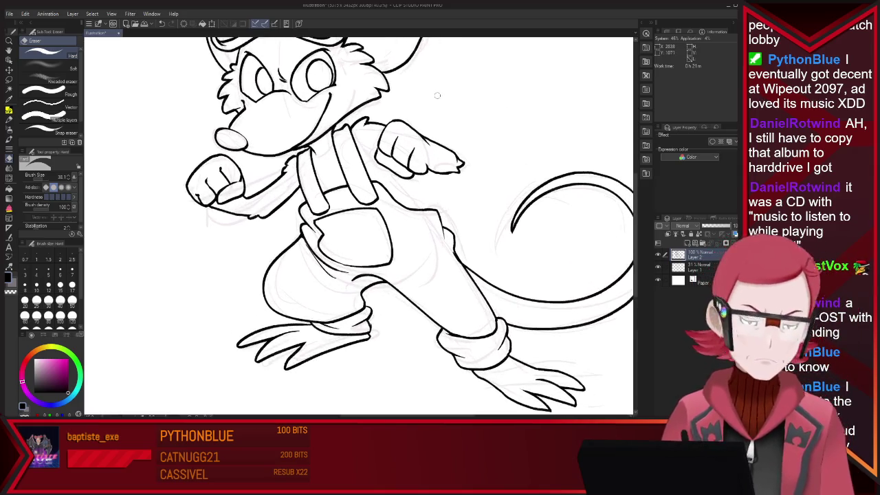
key("p")
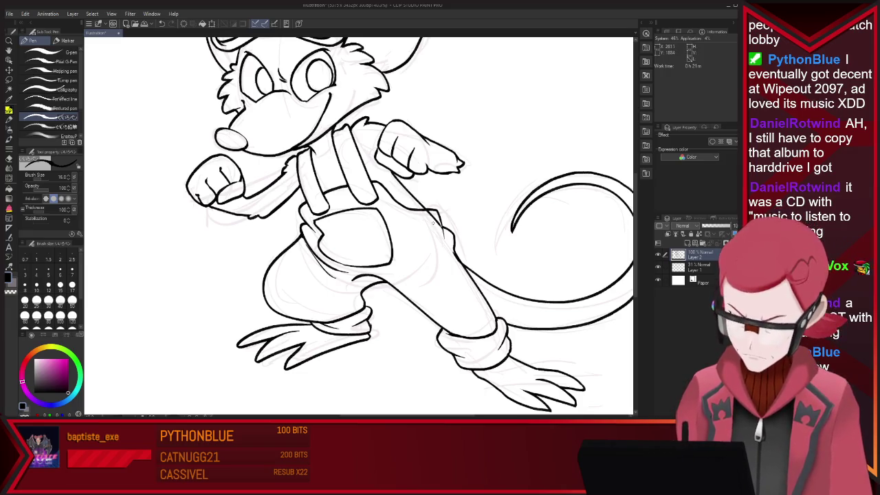
key("e")
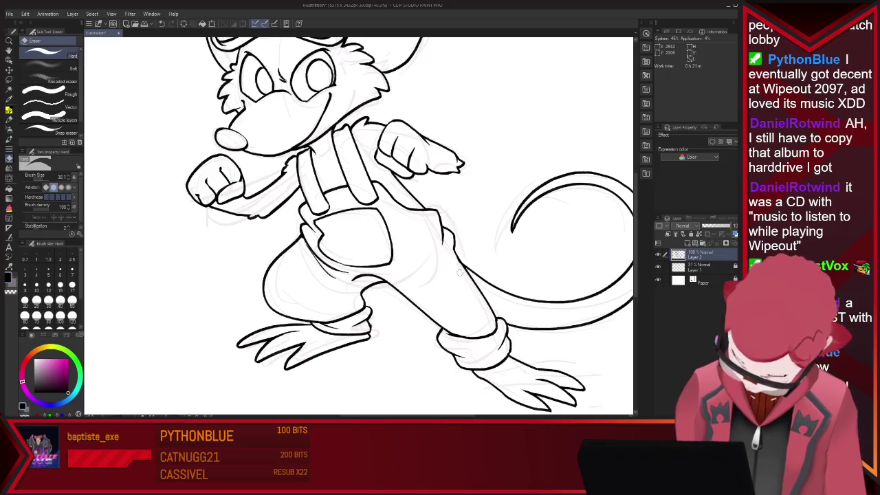
key("p")
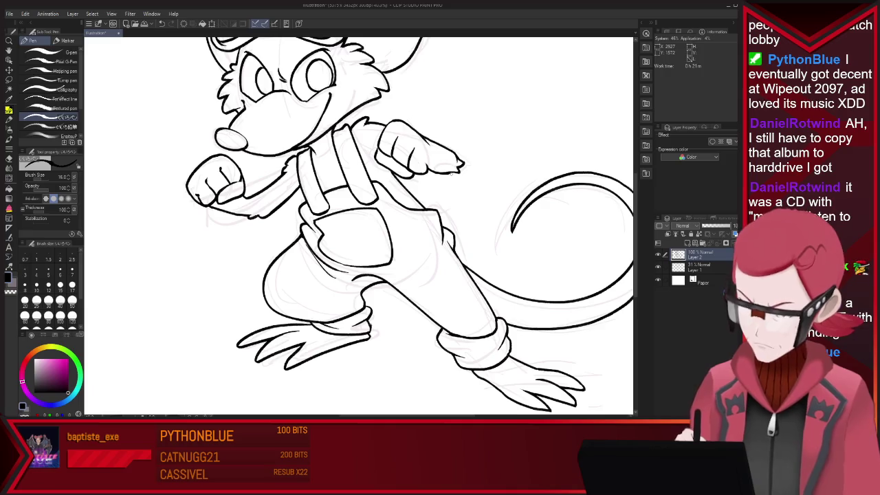
key("ctrl+minus")
key("ctrl+plus")
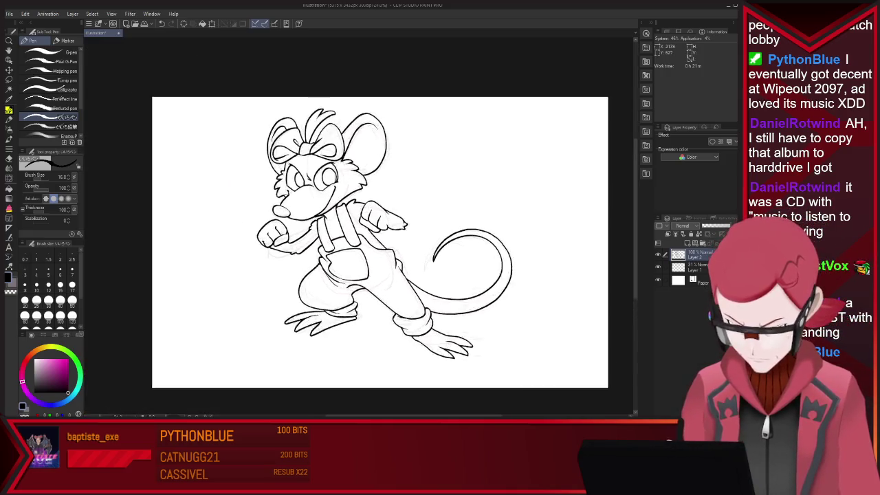
key("ctrl+plus")
key("ctrl+plus")
key("ctrl+plus")
key("ctrl+plus")
key("ctrl+minus")
key("ctrl+minus")
key("ctrl+minus")
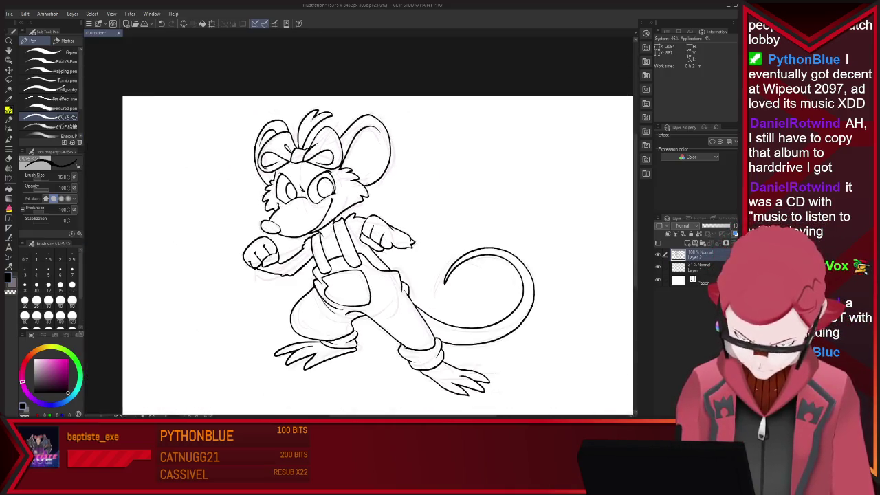
Hide the sketch layer and fill the mouse silhouette dark grey on a new layer
key("ctrl+minus")
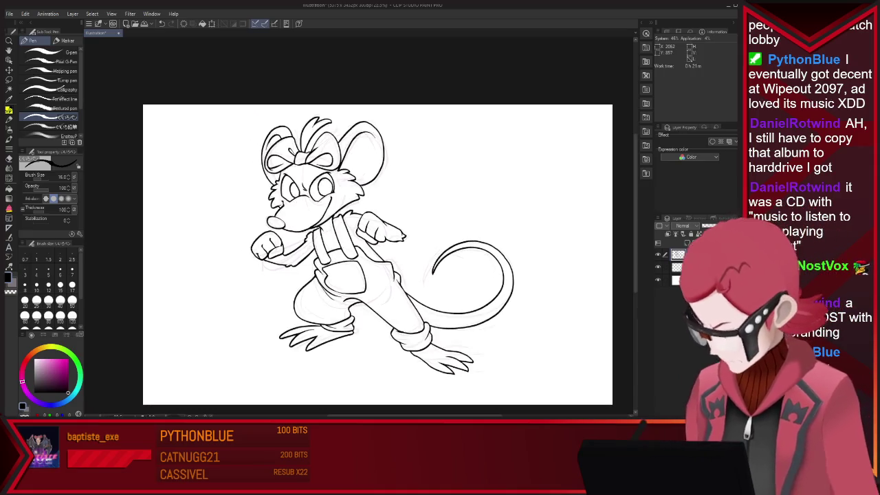
left_click(658, 267)
key("ctrl+shift+n")
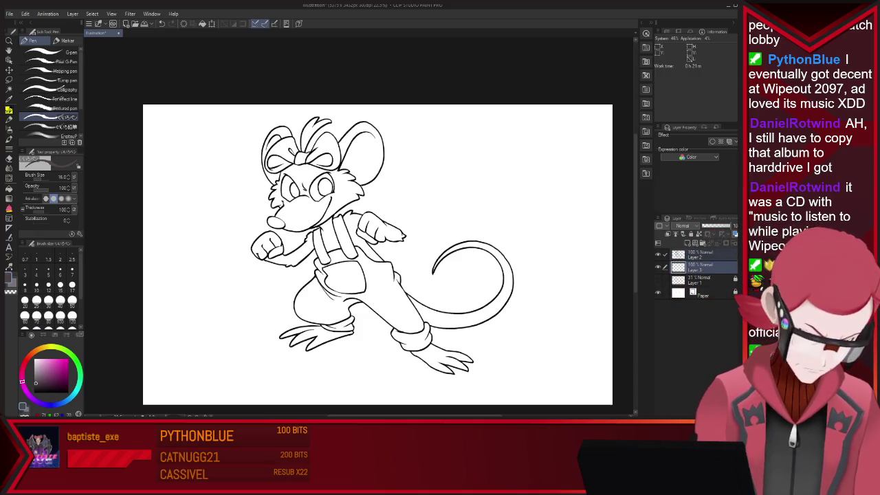
key("u")
mouse_move(412, 126)
left_mouse_down()
mouse_move(510, 387)
mouse_move(413, 117)
left_mouse_up()
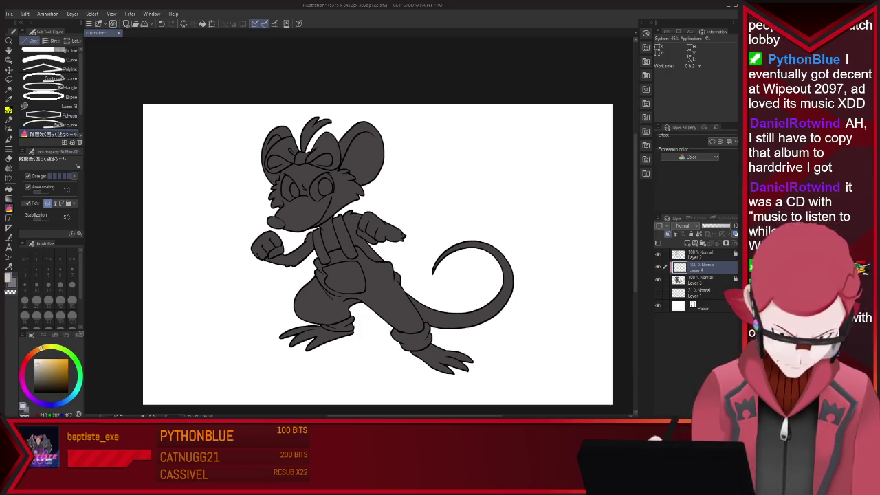
Auto-select the face, both ears, arms and both feet, then paint them pale beige with the pen
key("w")
left_click(313, 196)
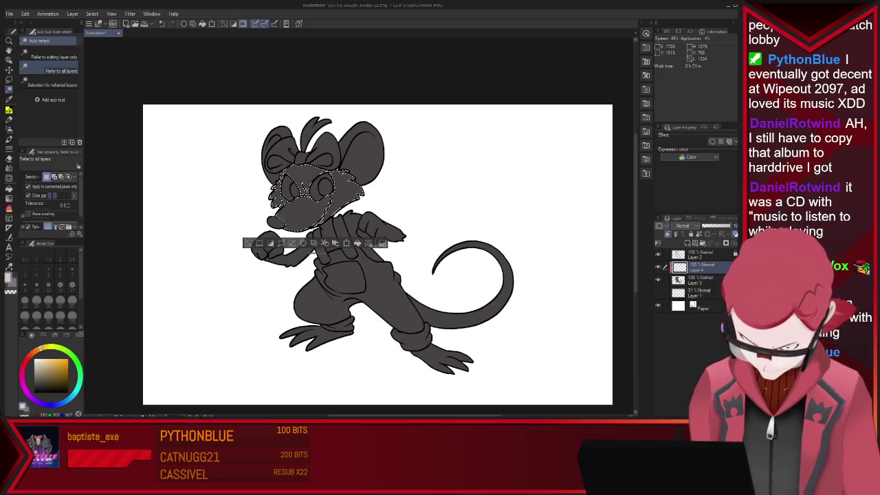
left_click(371, 141, "shift")
left_click(273, 145, "shift")
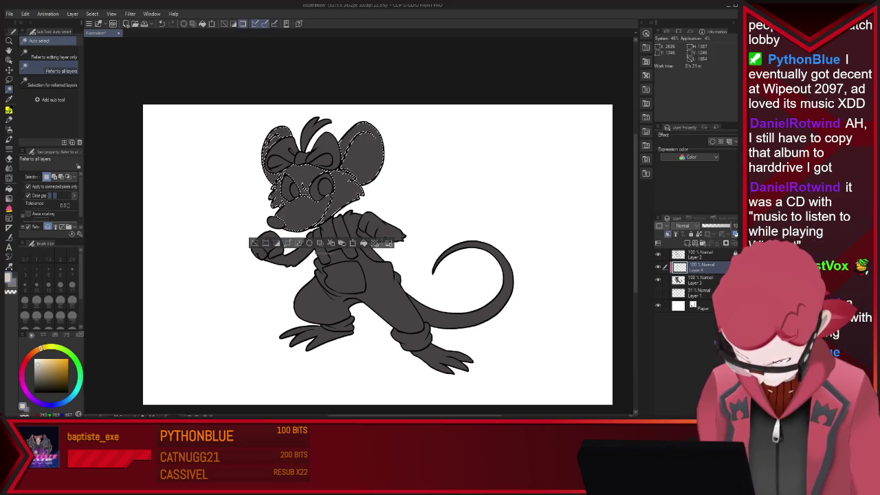
left_click(344, 230, "shift")
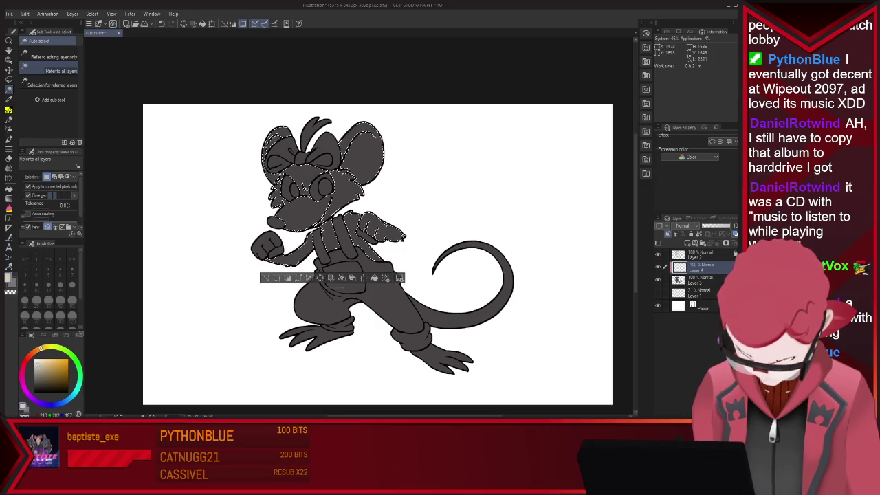
left_click(324, 288, "shift")
left_click(313, 337, "shift")
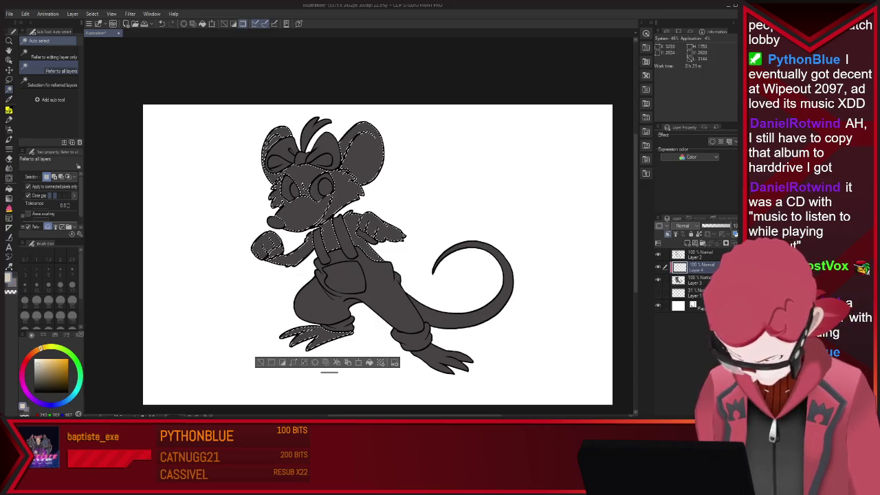
left_click(440, 354, "shift")
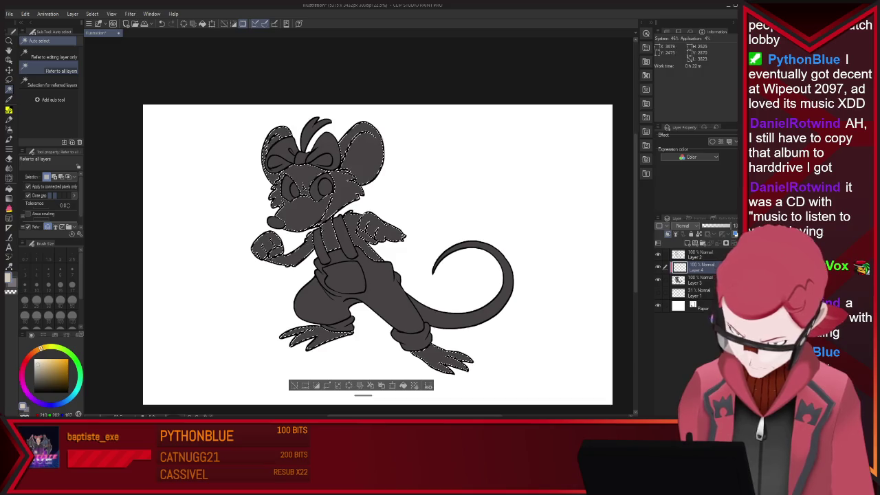
key("p")
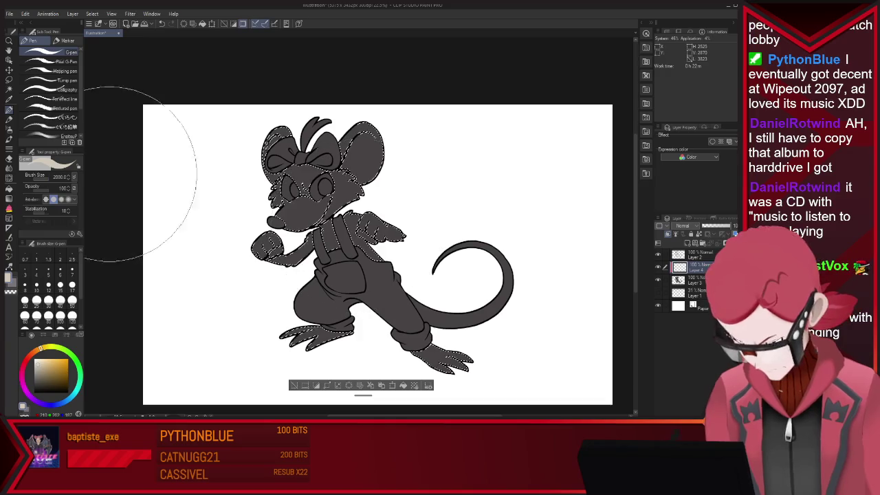
left_click_drag(137, 147, 305, 363)
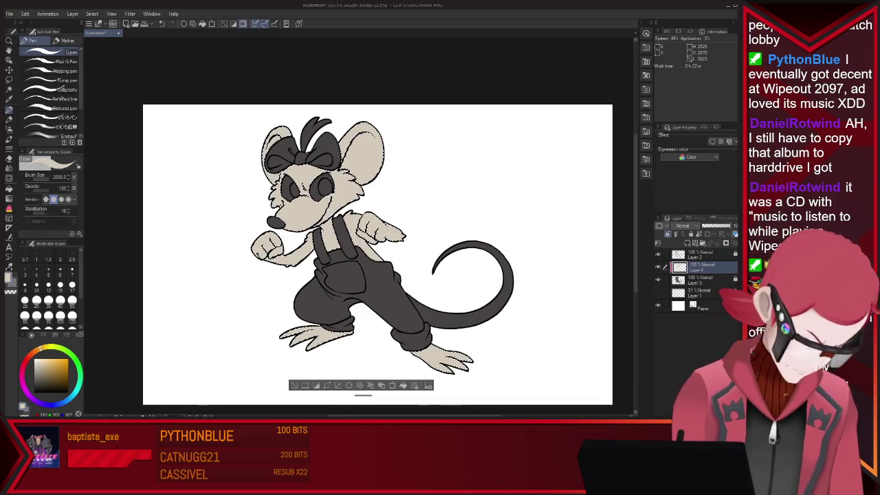
Make the beige more saturated and select only the two eye areas by colour
left_click_drag(335, 178, 554, 131)
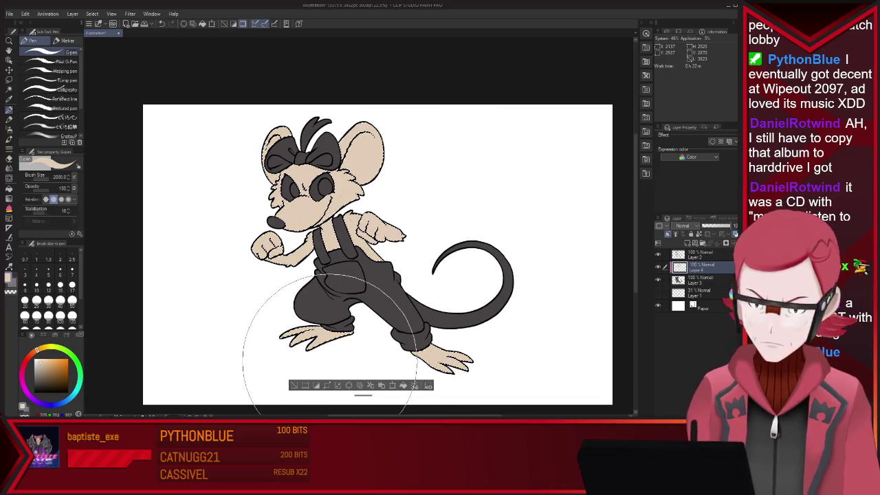
key("w")
left_click(322, 186)
left_click(292, 184, "shift")
left_click(317, 153, "shift")
left_click(276, 222, "shift")
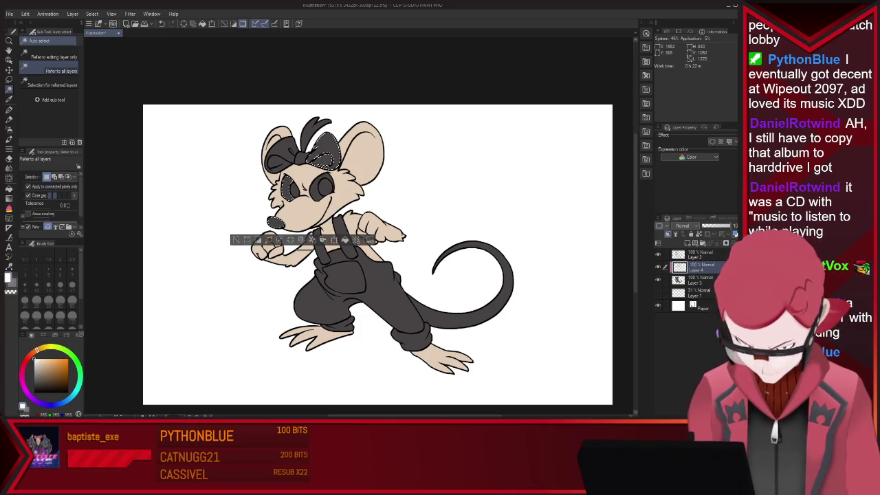
key("ctrl+z")
key("ctrl+z")
key("p")
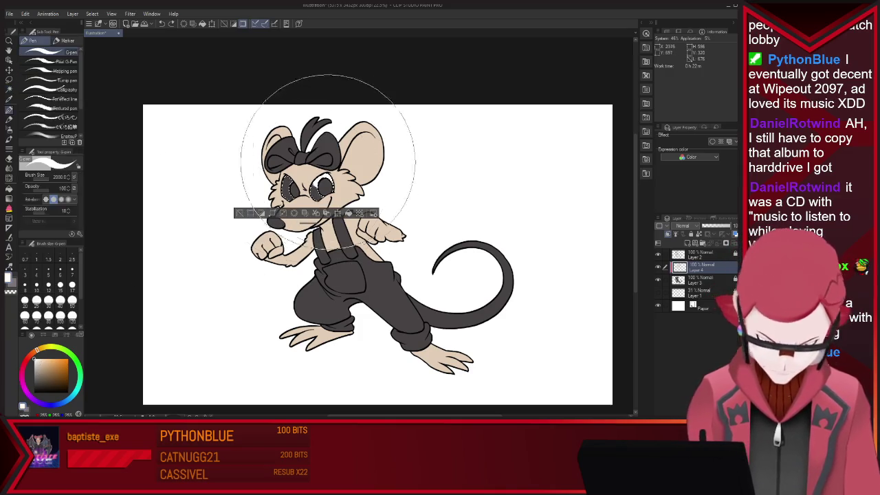
Auto-select the head bow, overalls pocket and both trouser cuffs
key("m")
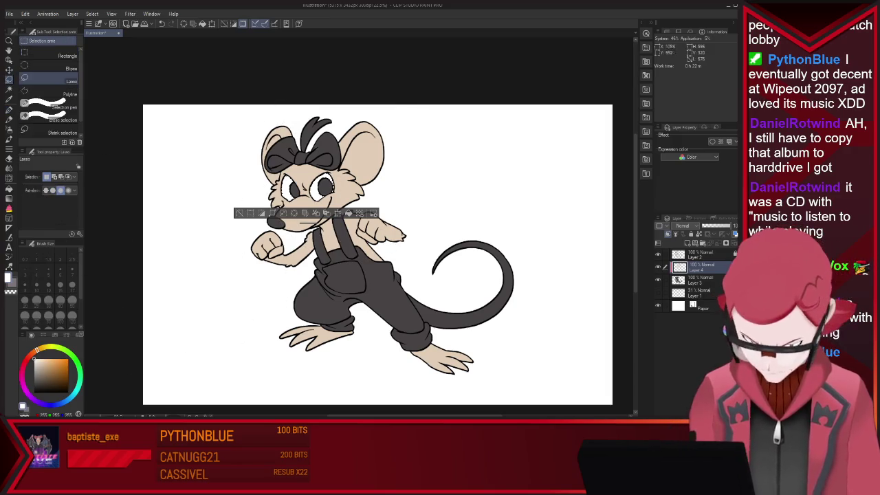
key("w")
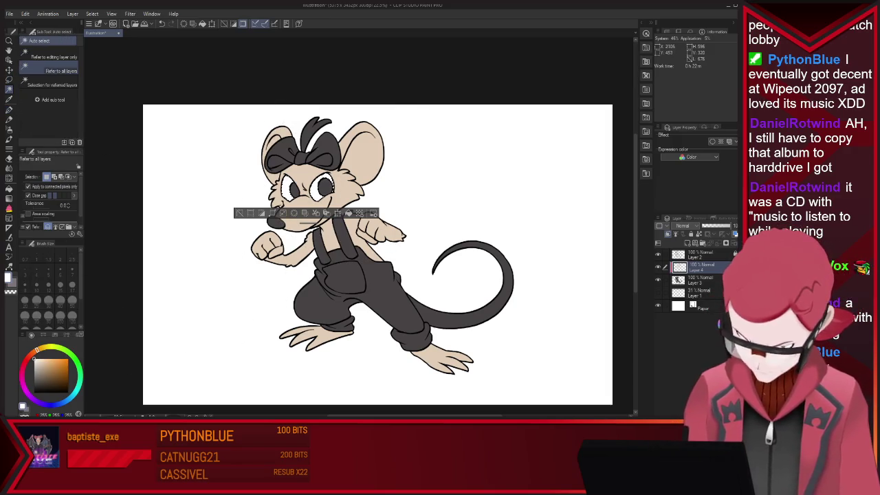
left_click(281, 157)
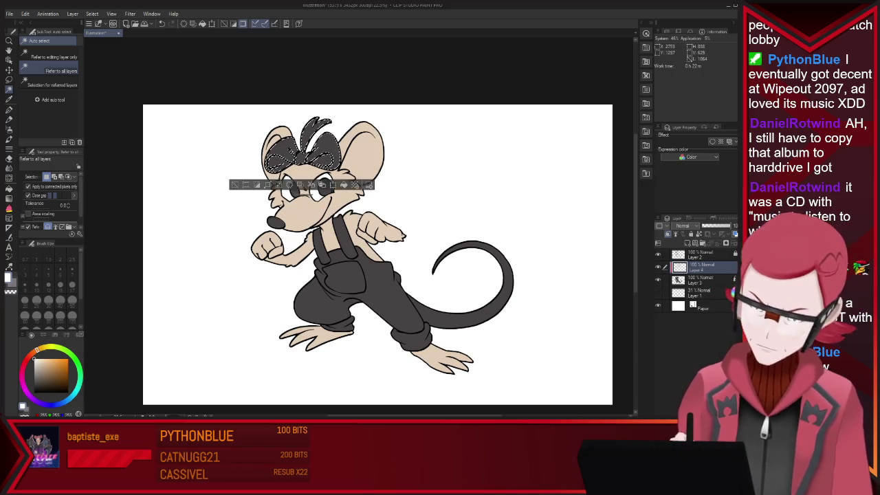
left_click(344, 279, "shift")
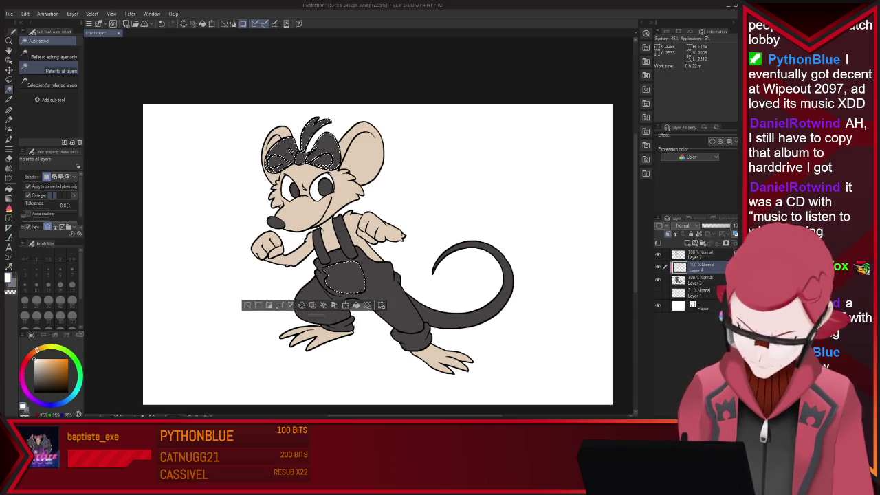
left_click(337, 323, "shift")
left_click(410, 337, "shift")
Pick a pink on the colour wheel and paint the bow, pocket and cuffs
left_click(45, 365)
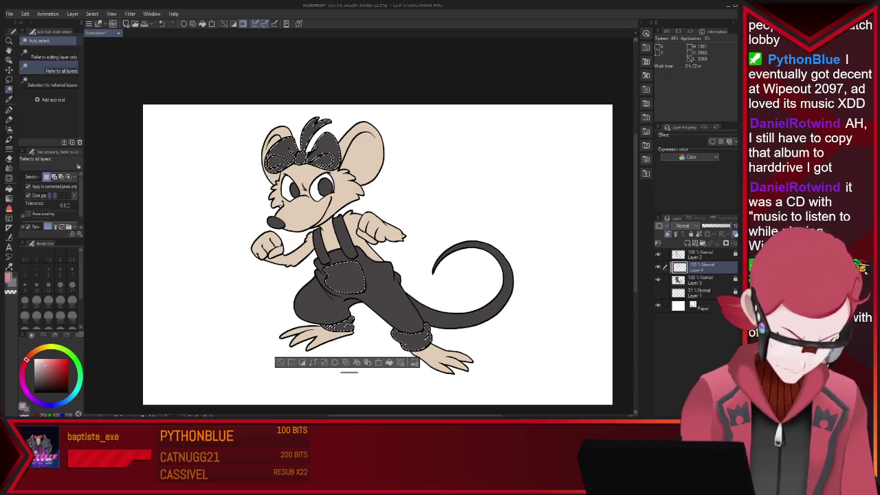
left_click(31, 353)
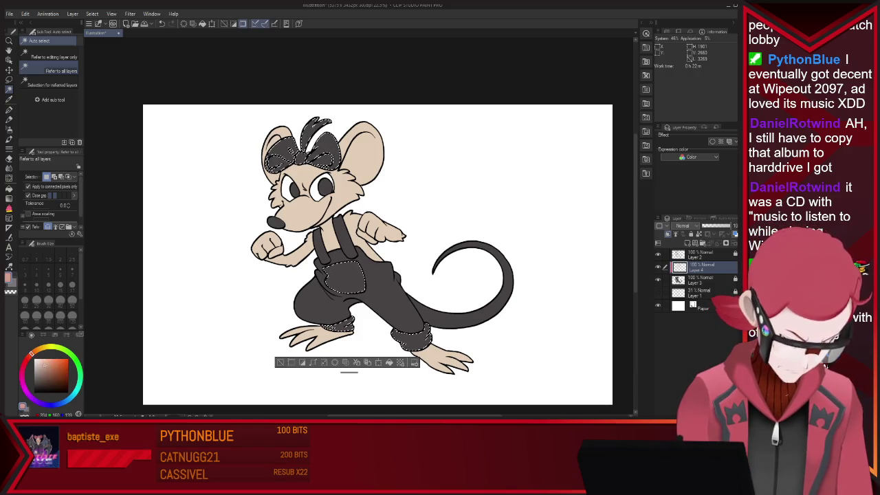
key("p")
left_click_drag(303, 138, 323, 158)
left_click_drag(323, 206, 334, 330)
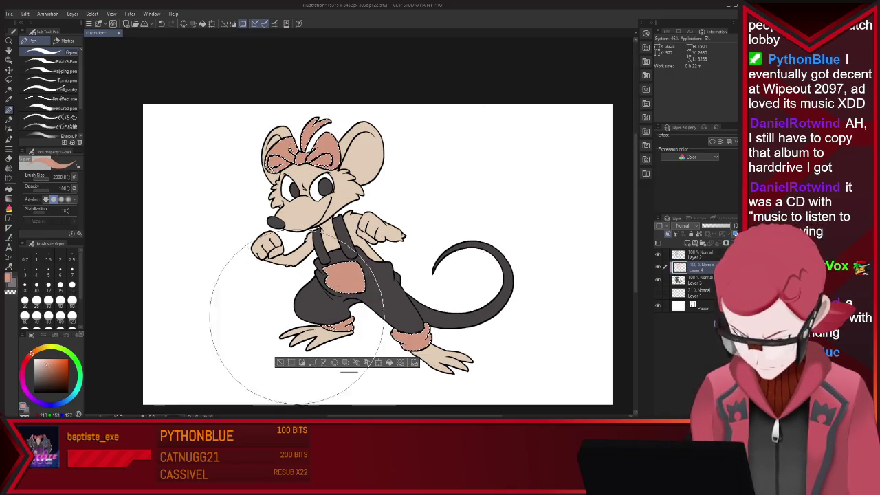
Select the dark overalls and try painting them in several salmon pinks
key("w")
left_click(344, 309)
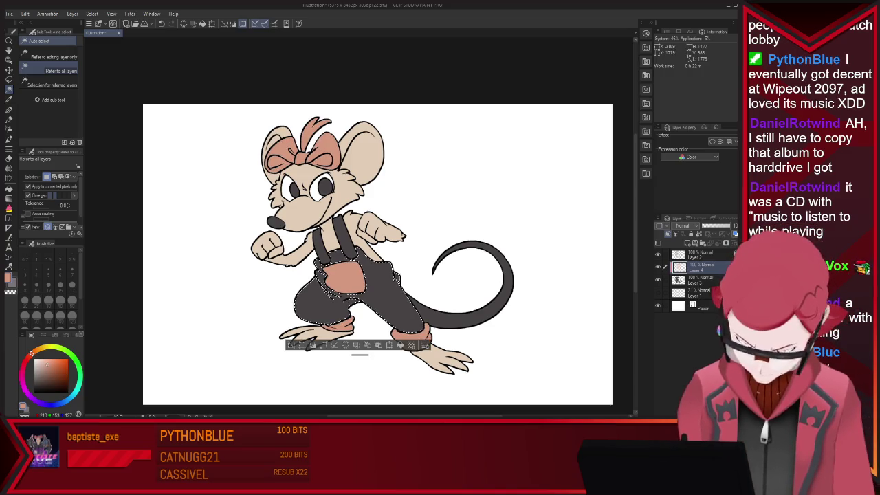
key("p")
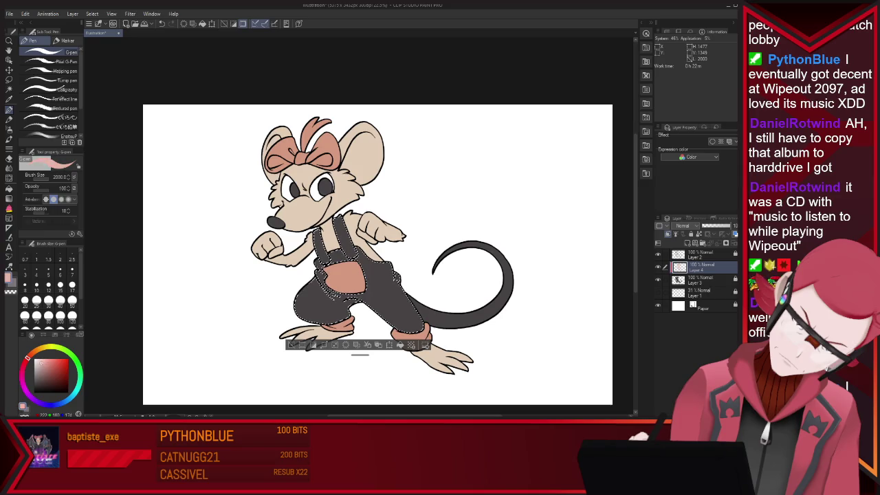
left_click_drag(336, 255, 481, 330)
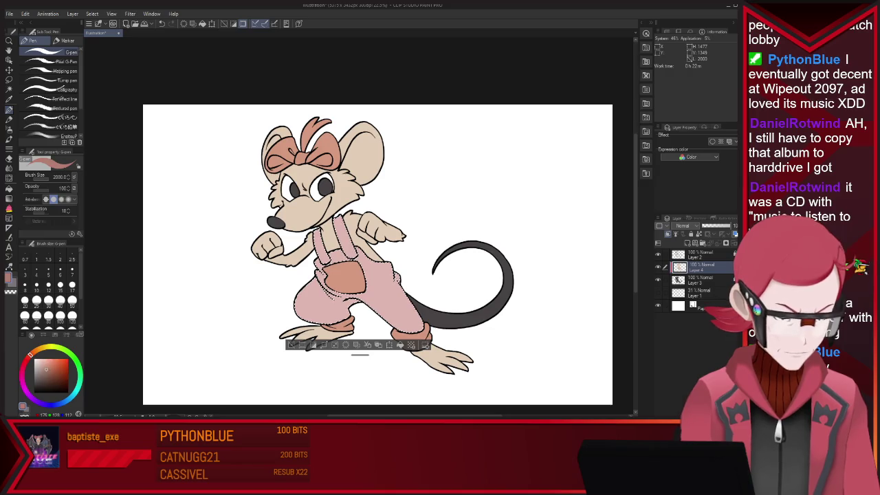
left_click_drag(199, 314, 461, 294)
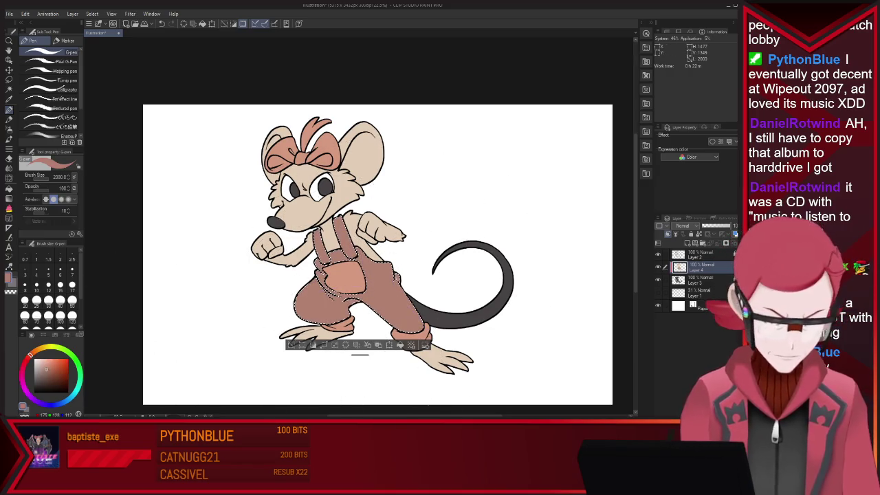
left_click_drag(343, 288, 374, 372)
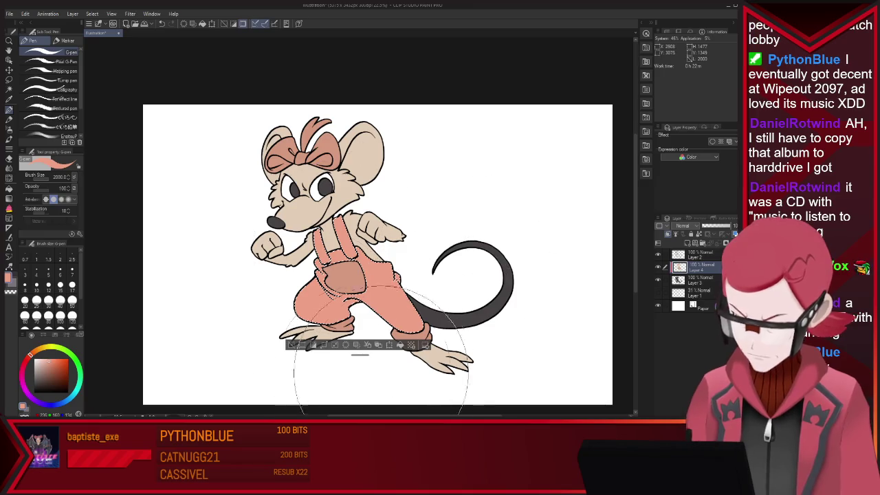
left_click_drag(275, 299, 402, 110)
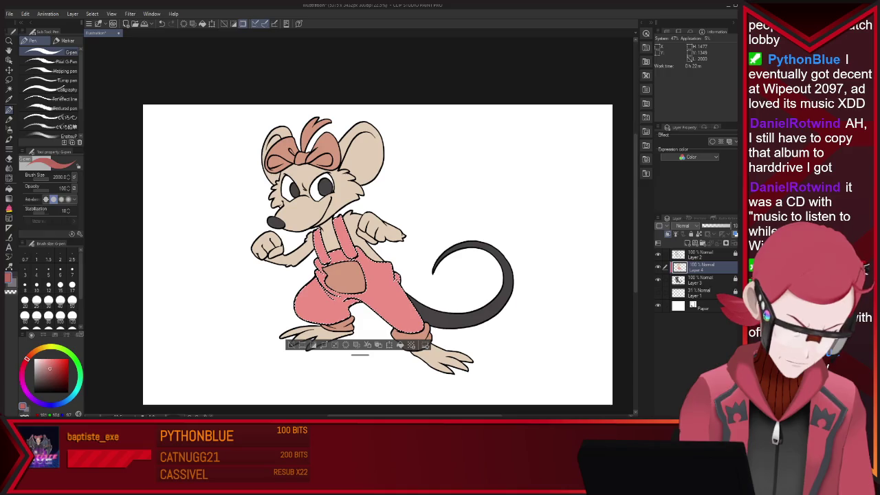
left_click_drag(385, 295, 440, 296)
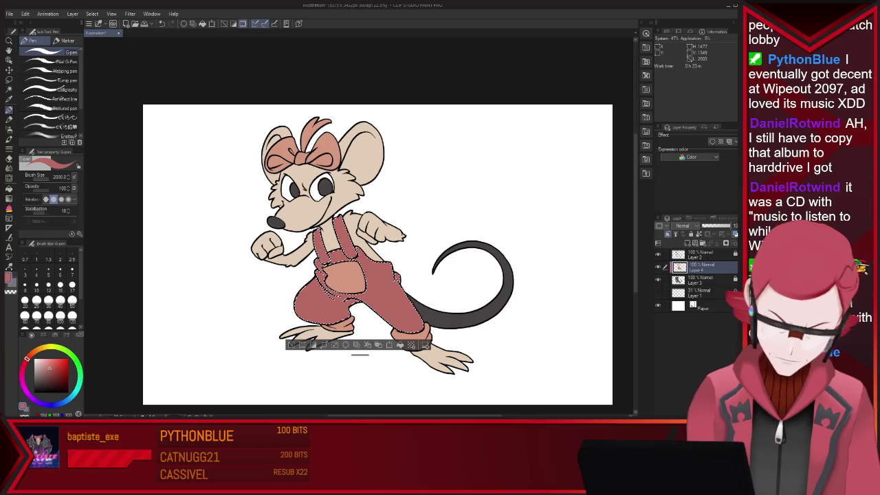
Repaint the overalls brown, then auto-select the overalls pocket
left_click(51, 375)
left_click_drag(284, 206, 178, 350)
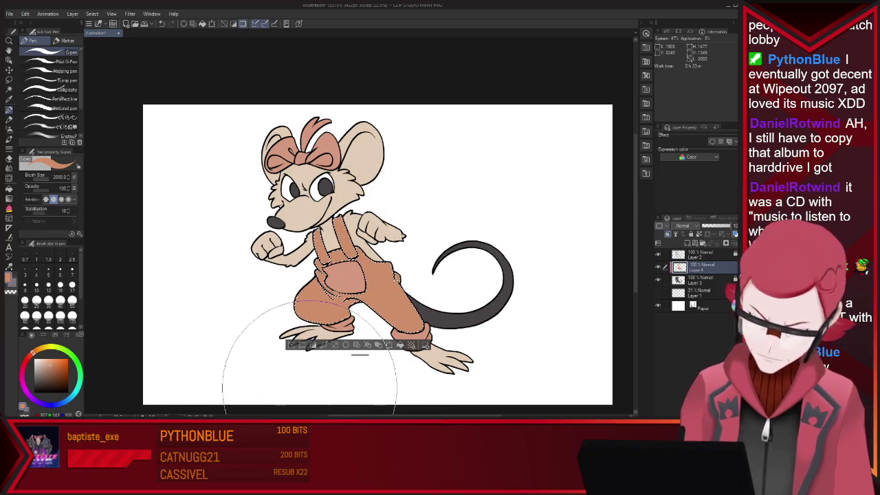
key("w")
left_click(343, 277)
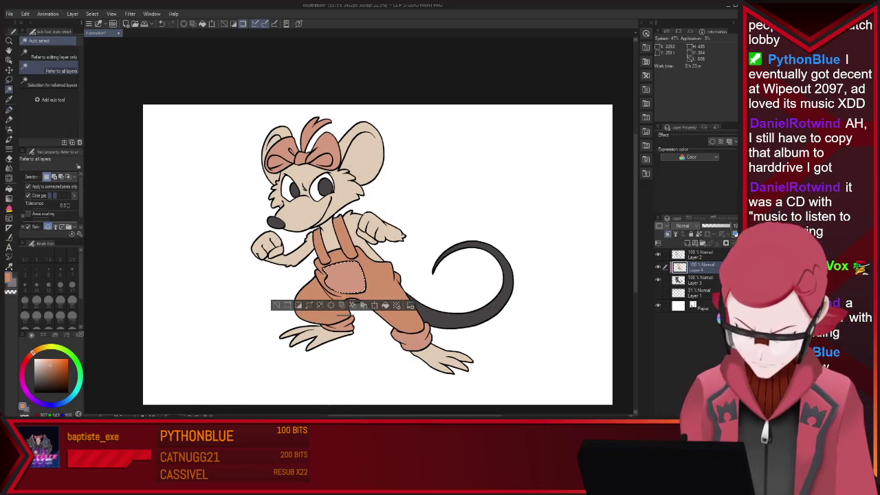
Add the right cuff and bow to the selection, repaint them paler pink, and deselect
left_click(411, 339, "shift")
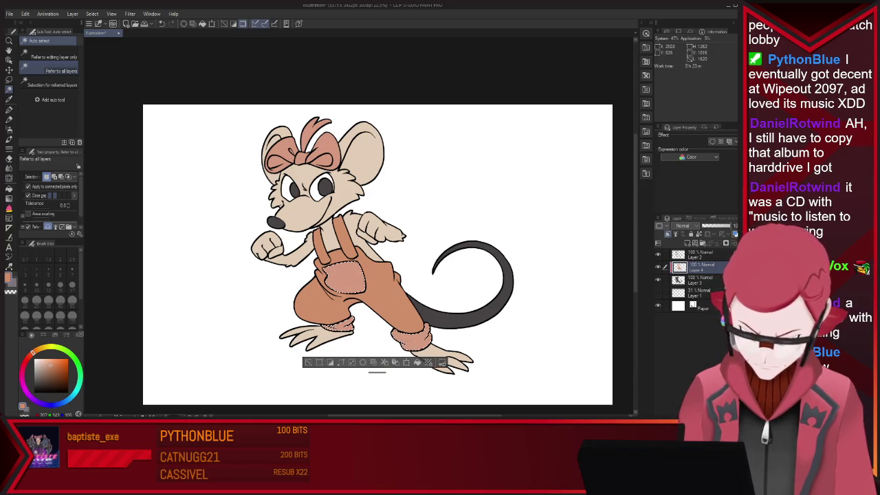
left_click(296, 152, "shift")
key("i")
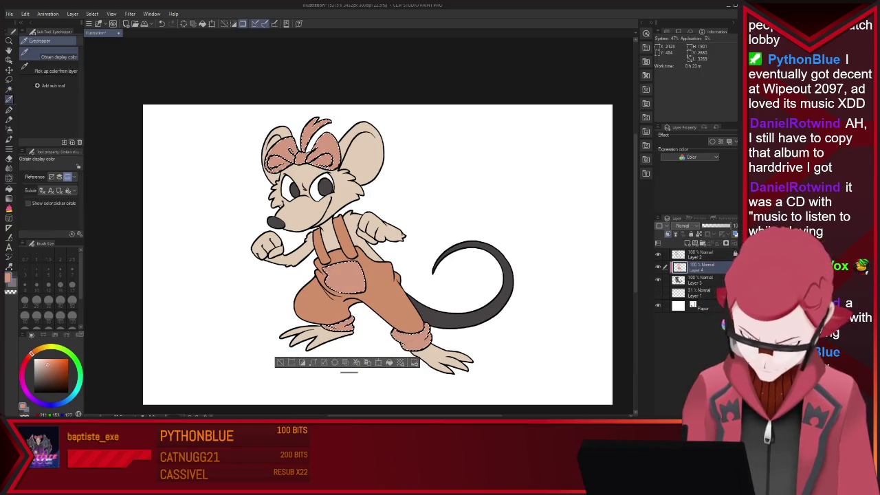
key("p")
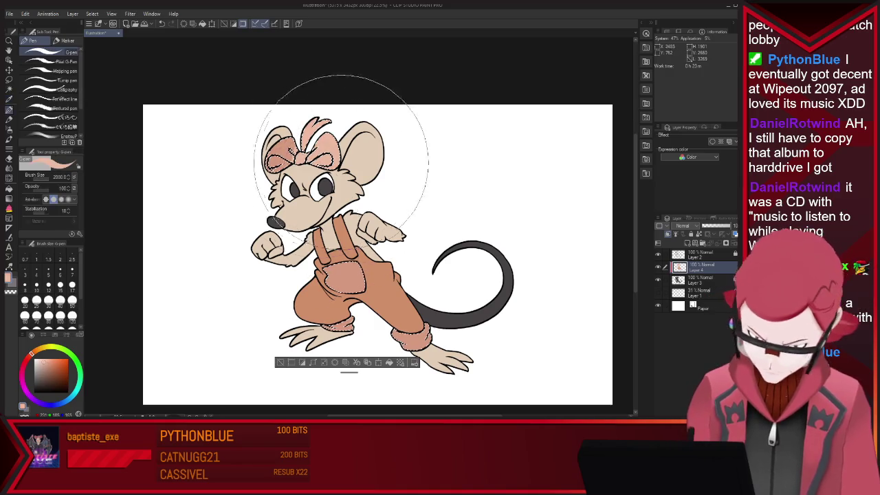
left_click_drag(302, 151, 413, 330)
key("ctrl+d")
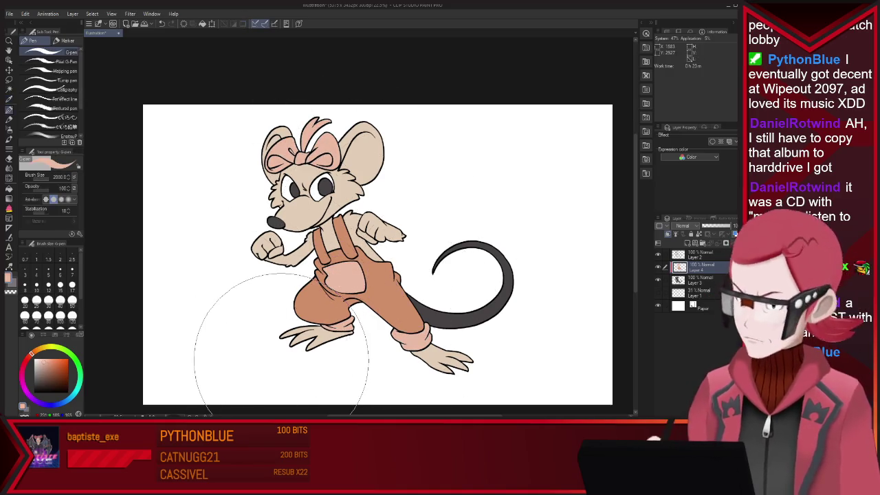
Auto-select the tail and paint it tan with the pen
key("w")
left_click(474, 309)
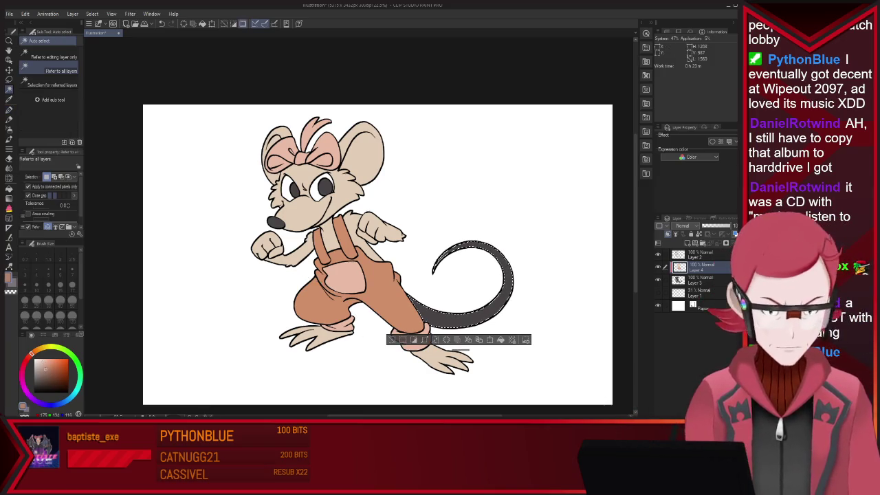
key("p")
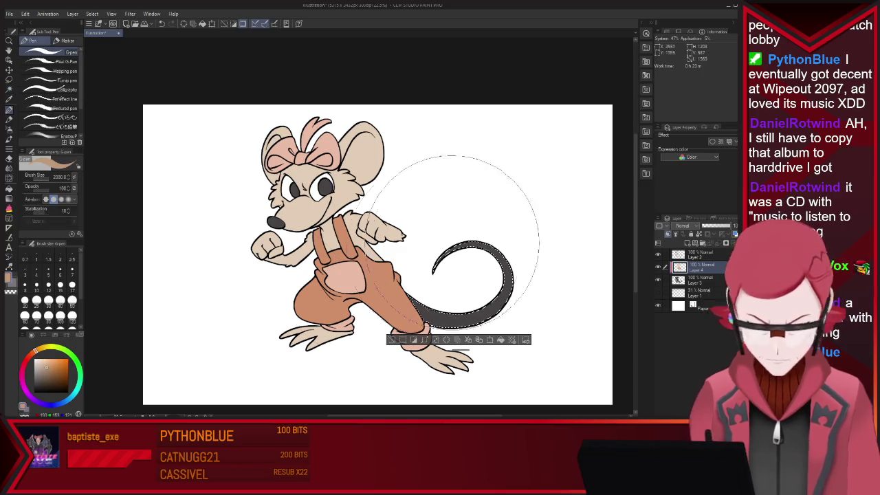
left_click_drag(481, 261, 475, 310)
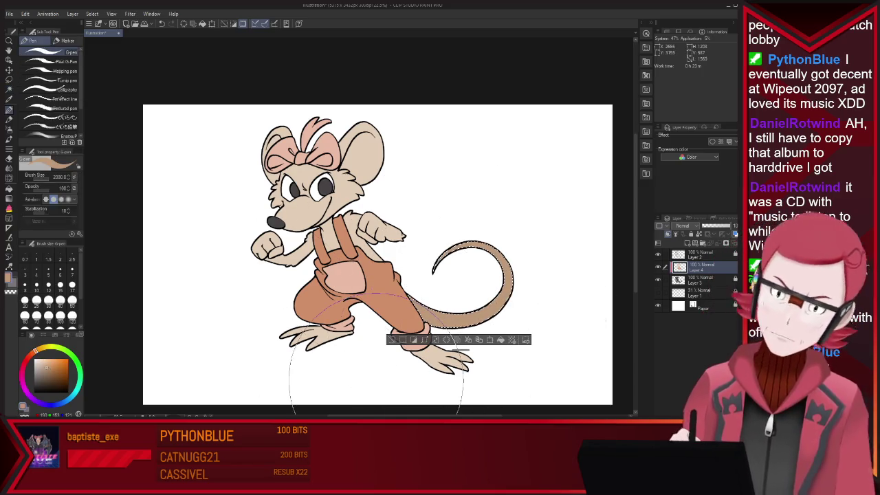
Airbrush darker shading at the tail base, then auto-select the nose and both eyes
key("i")
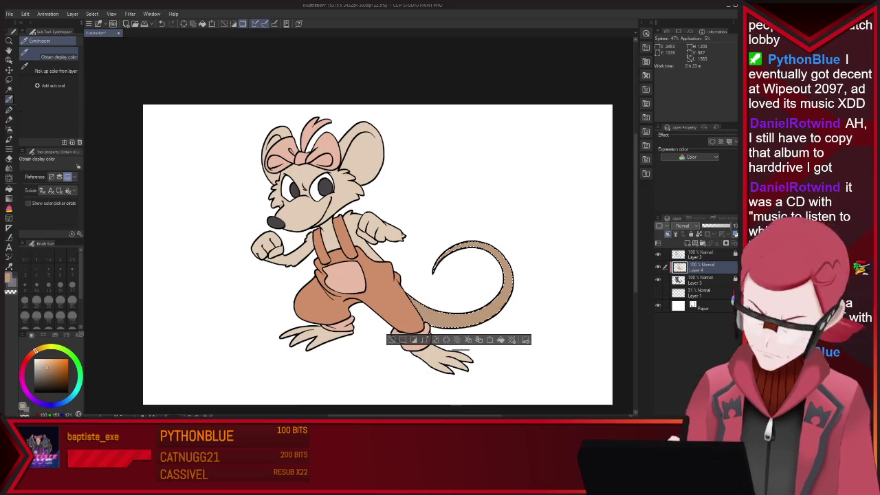
key("b")
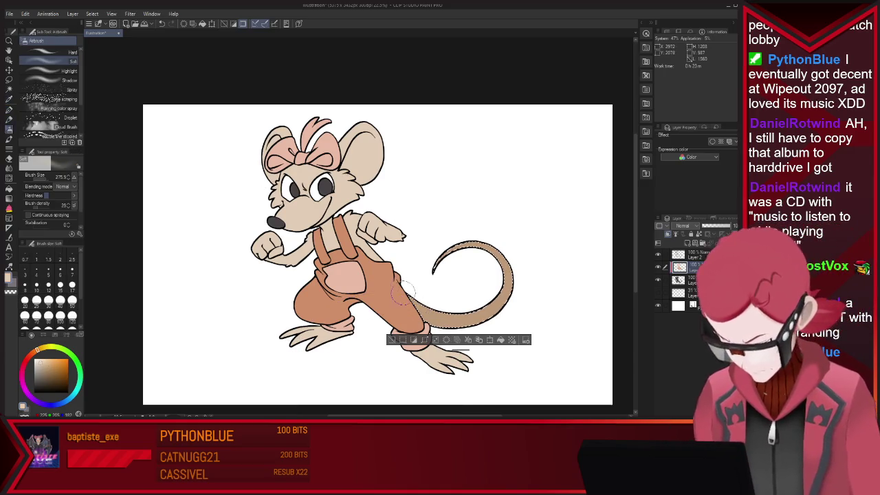
left_click_drag(404, 308, 455, 255)
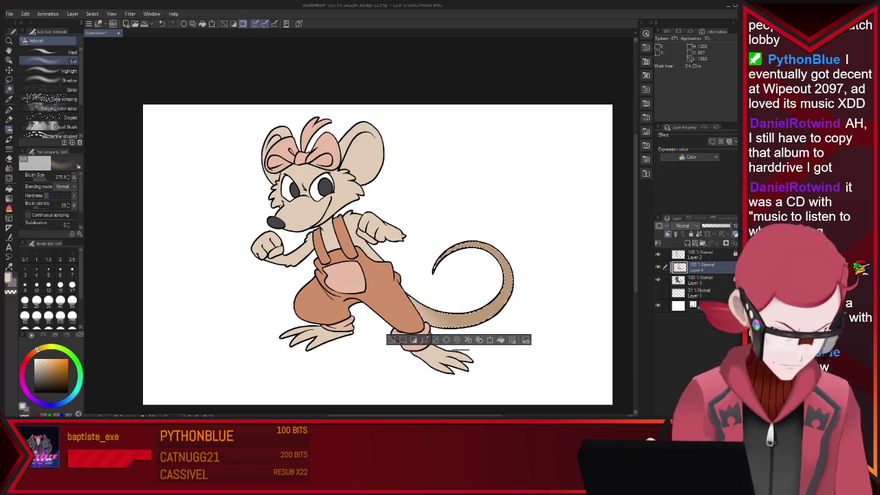
key("w")
left_click(275, 222)
left_click(295, 187, "shift")
left_click(323, 185, "shift")
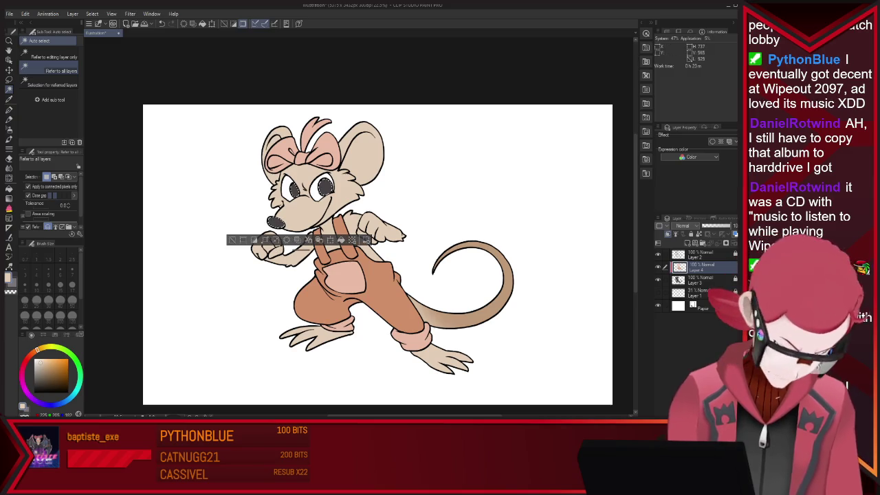
Shade the upper right eye and lower left eye with a smaller soft airbrush
key("p")
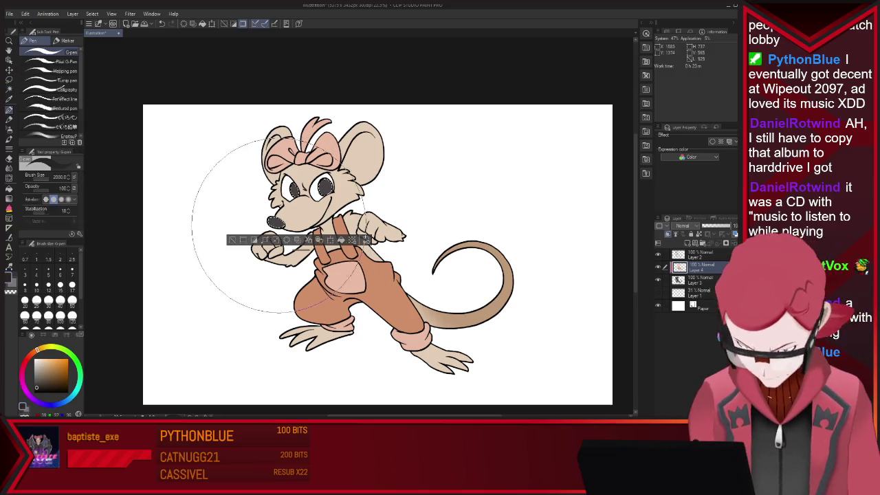
key("b")
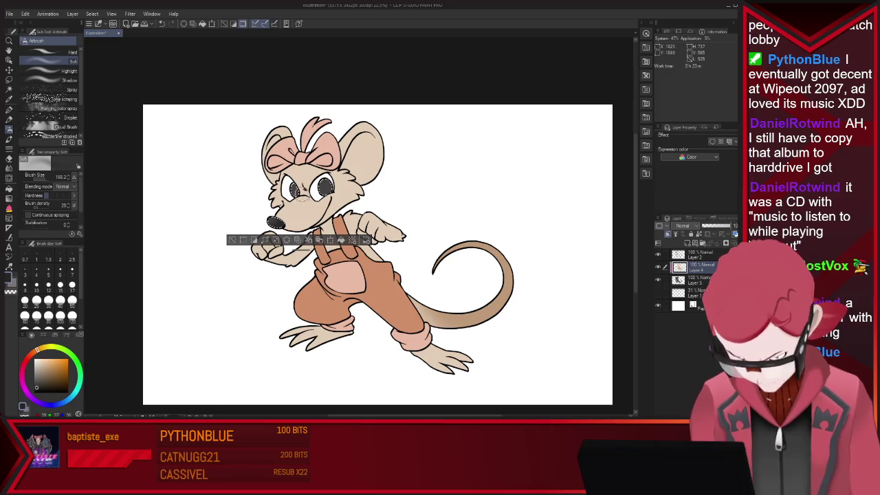
scroll(326, 185, "up", 1)
scroll(326, 184, "up", 2)
scroll(329, 182, "up", 2)
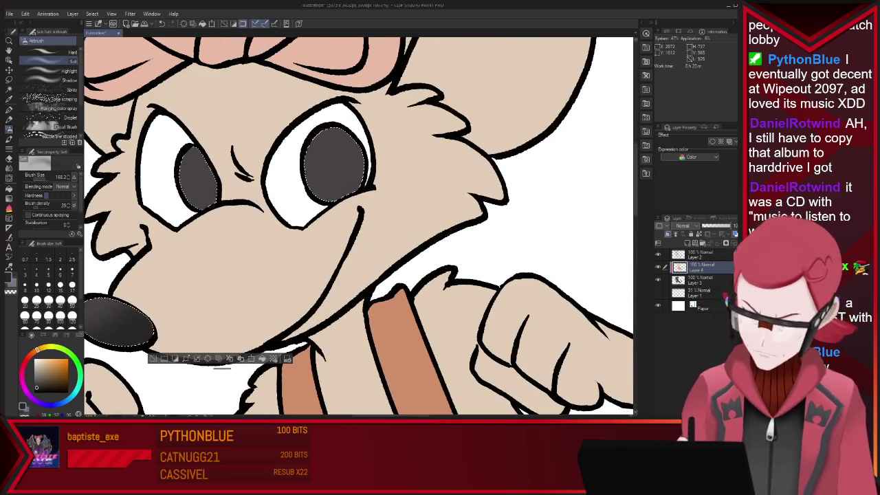
key("bracketleft")
key("bracketleft")
key("bracketleft")
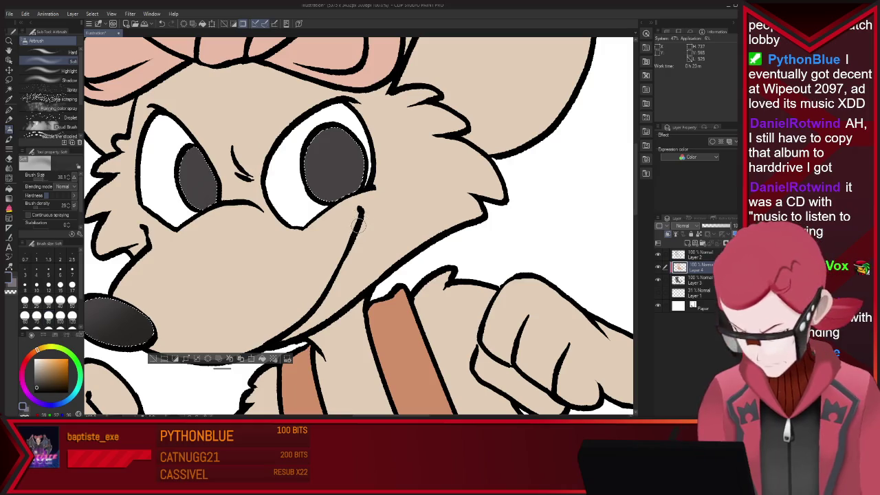
left_click_drag(337, 142, 344, 159)
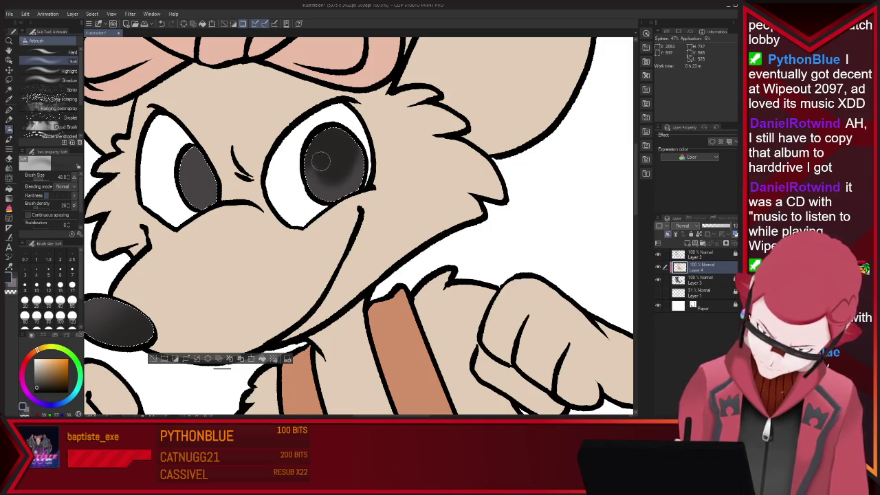
left_click_drag(200, 186, 191, 174)
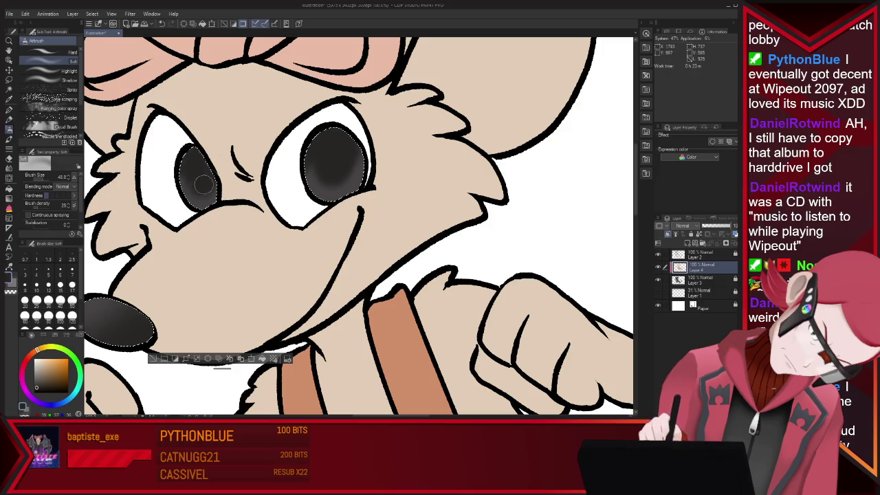
With a small pen, darken the right eye's centre and add a white highlight
key("p")
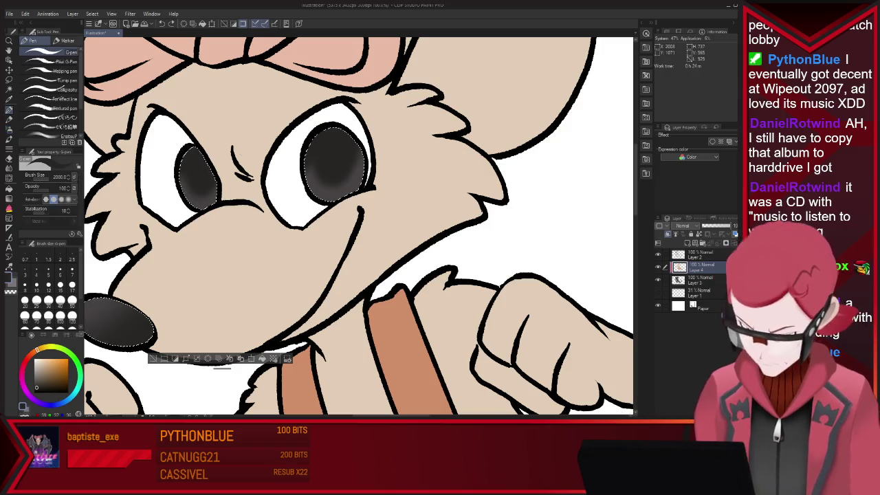
left_click_drag(385, 227, 358, 225)
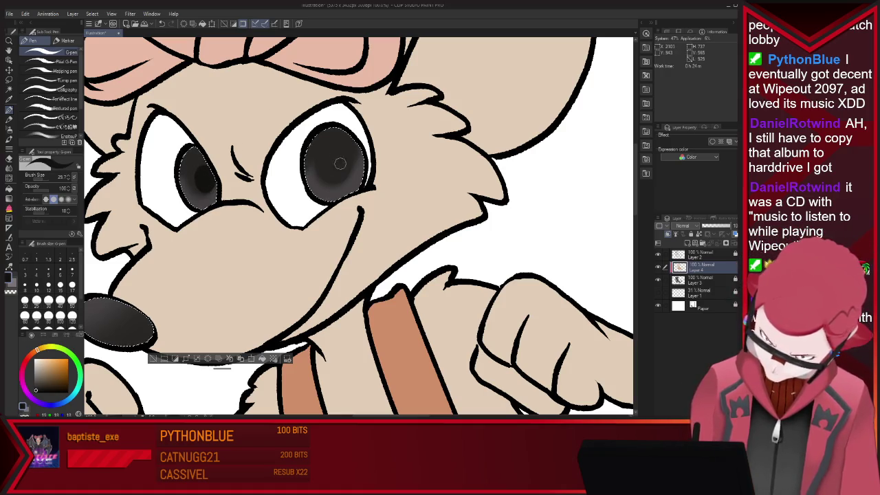
left_click_drag(339, 163, 340, 174)
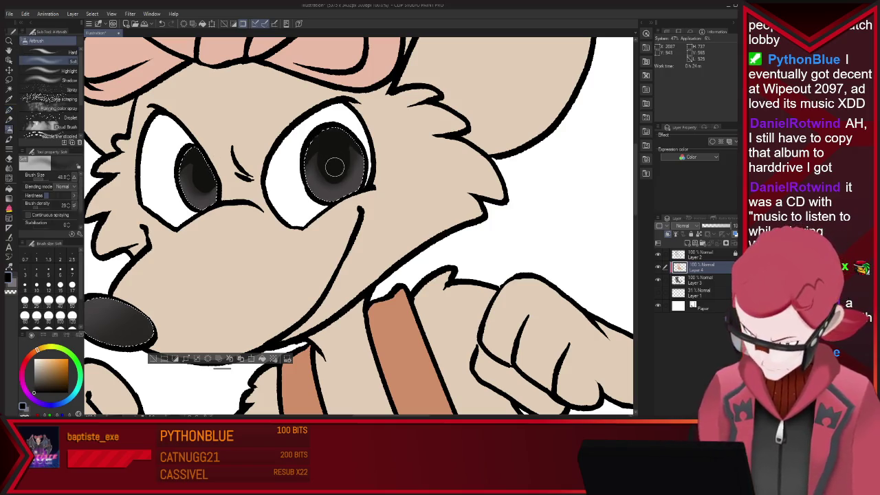
mouse_move(337, 163)
left_mouse_down()
mouse_move(342, 143)
mouse_move(354, 140)
left_mouse_up()
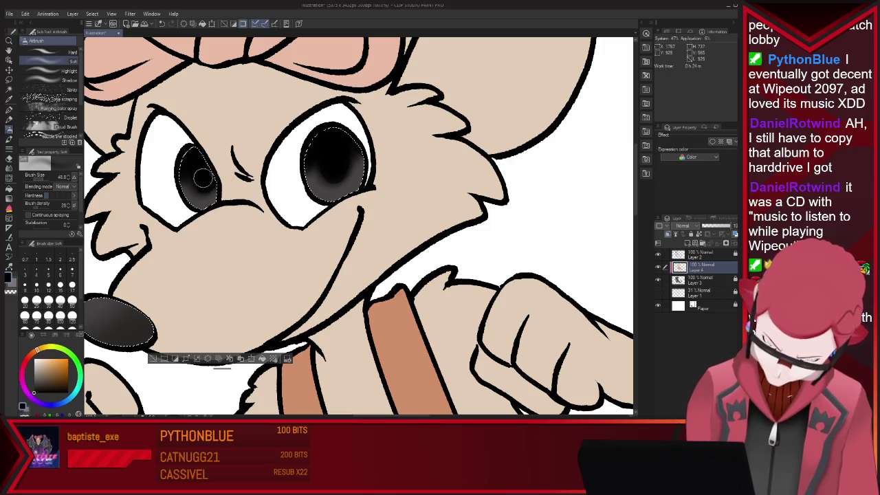
key("p")
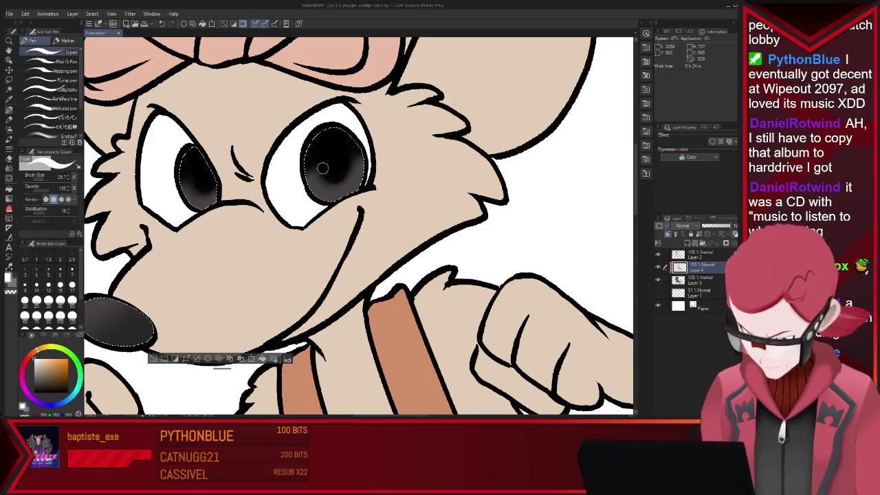
mouse_move(315, 159)
left_mouse_down()
mouse_move(316, 173)
mouse_move(351, 151)
left_mouse_up()
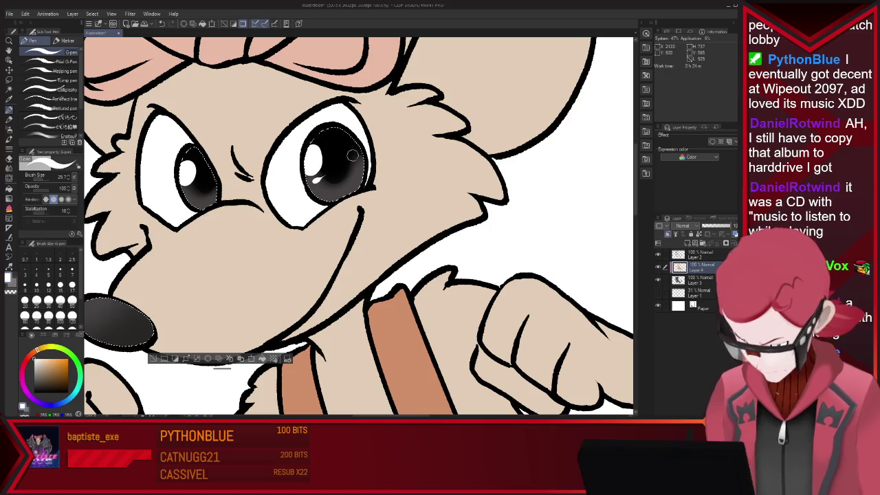
scroll(330, 138, "down", 2)
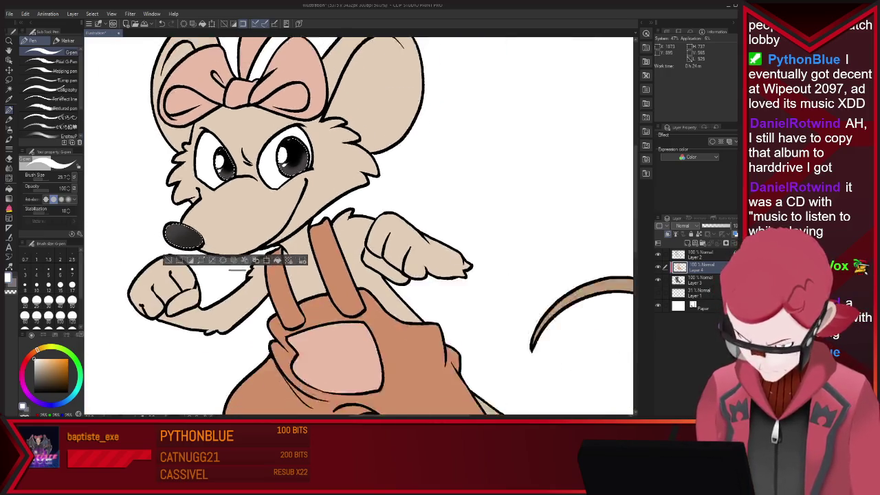
Auto-select the head and ears and lighten the inner ear with a pen sized about 168
scroll(275, 148, "down", 2)
scroll(255, 151, "down", 1)
scroll(244, 155, "up", 1)
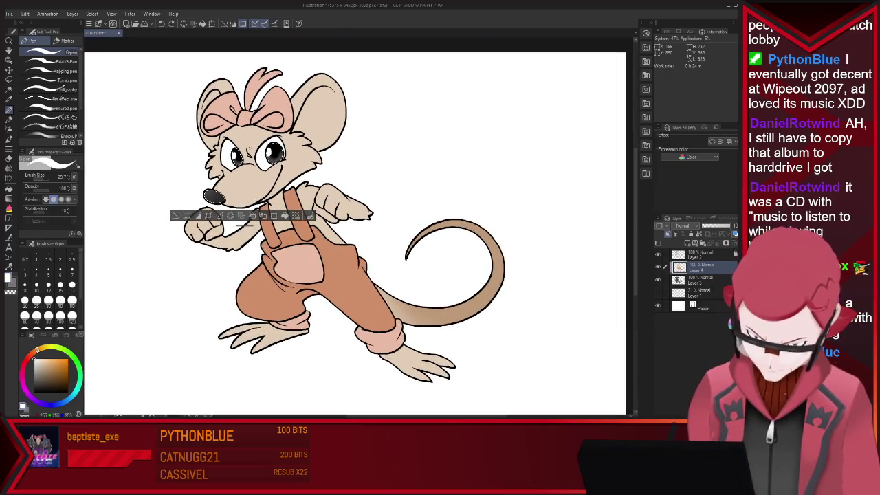
key("ctrl+d")
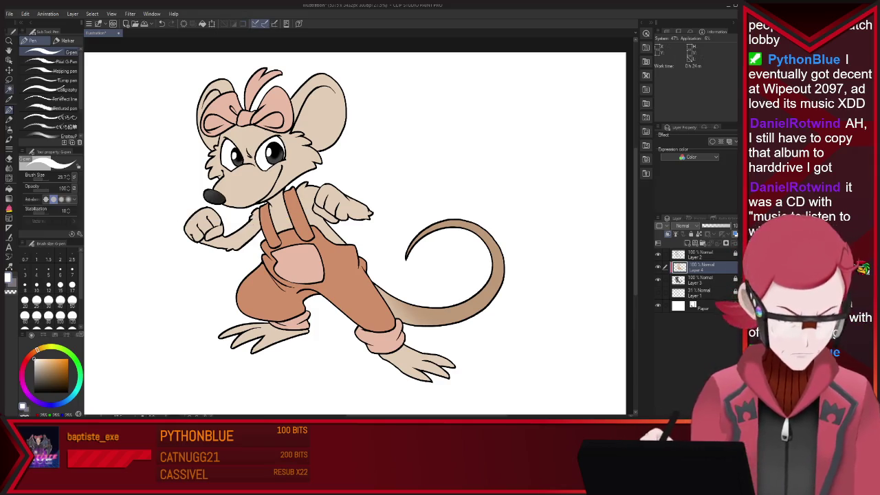
key("w")
left_click(323, 110)
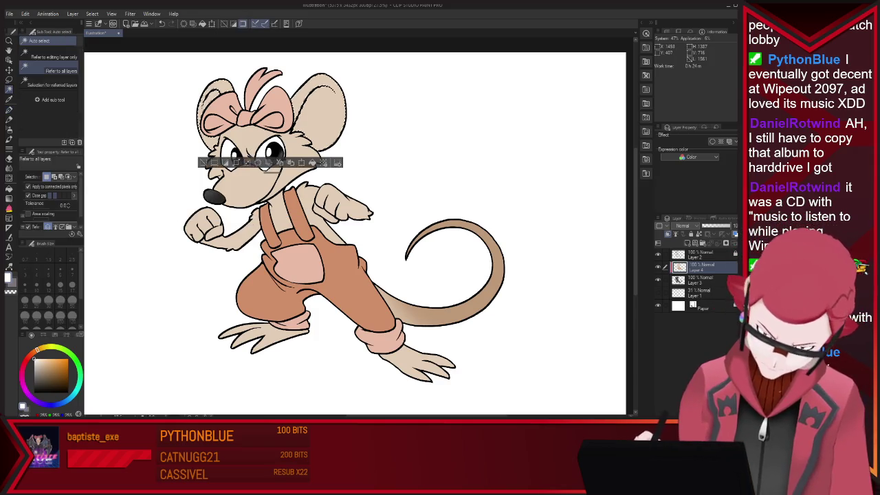
key("i")
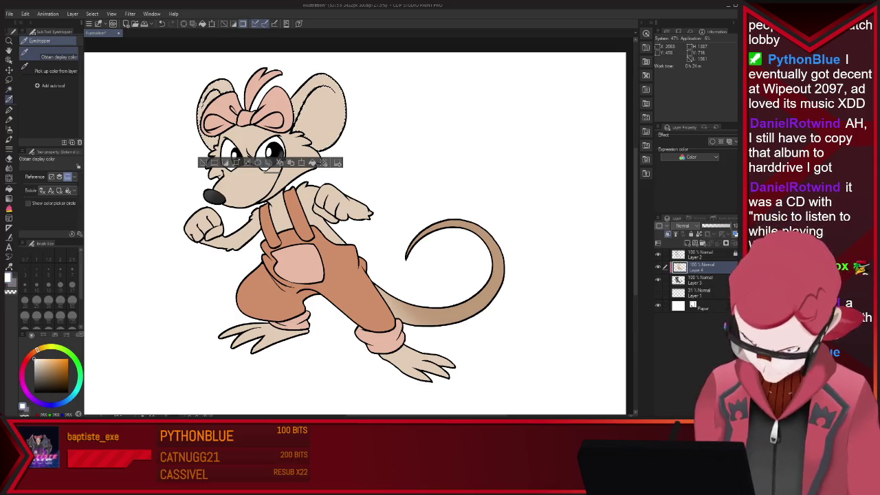
key("p")
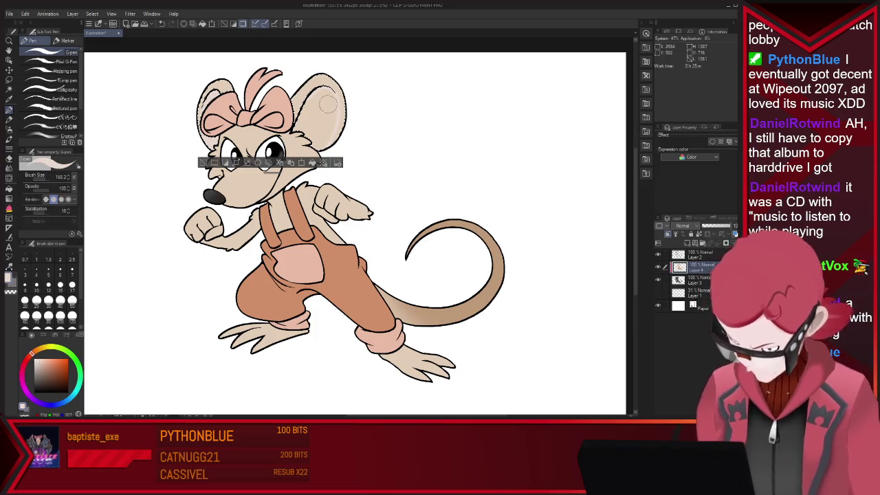
left_click_drag(318, 100, 357, 99)
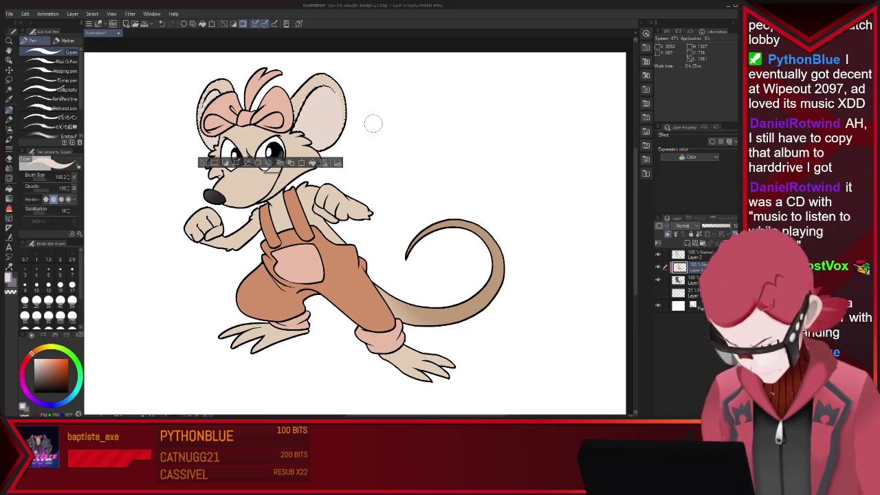
Deselect, add a new layer on top, and choose a dark red-brown colour
key("ctrl+d")
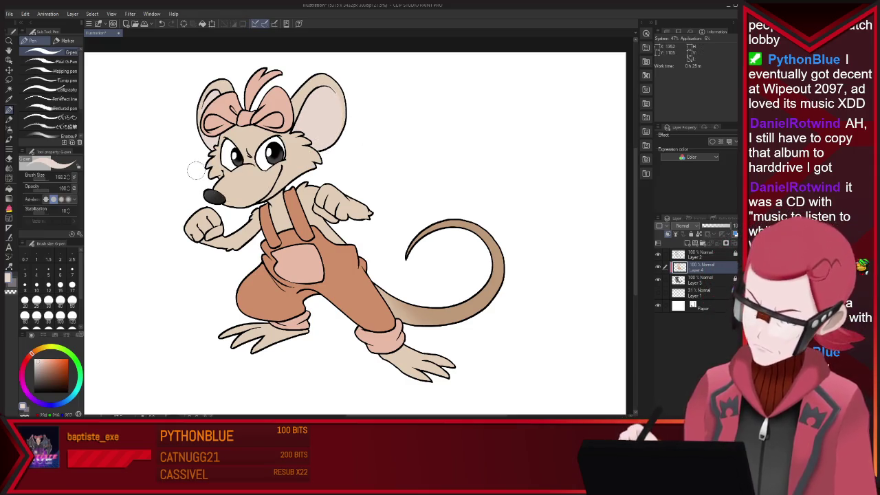
key("ctrl+shift+n")
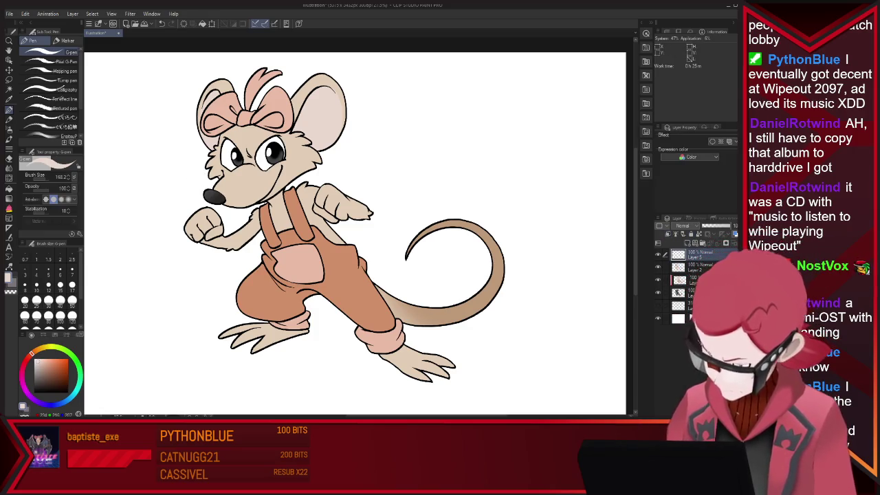
key("x")
left_click(67, 381)
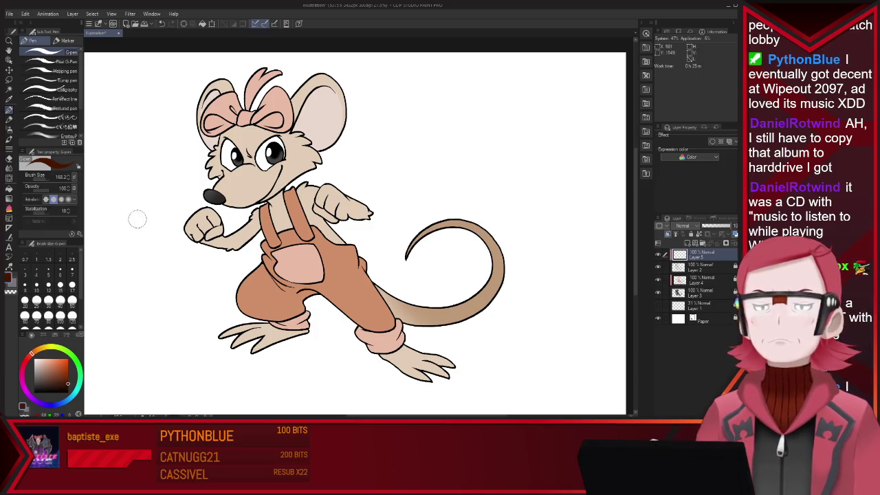
Paint a dark fill with a 2000 px brush, then add another layer for the background
left_click_drag(358, 227, 385, 218)
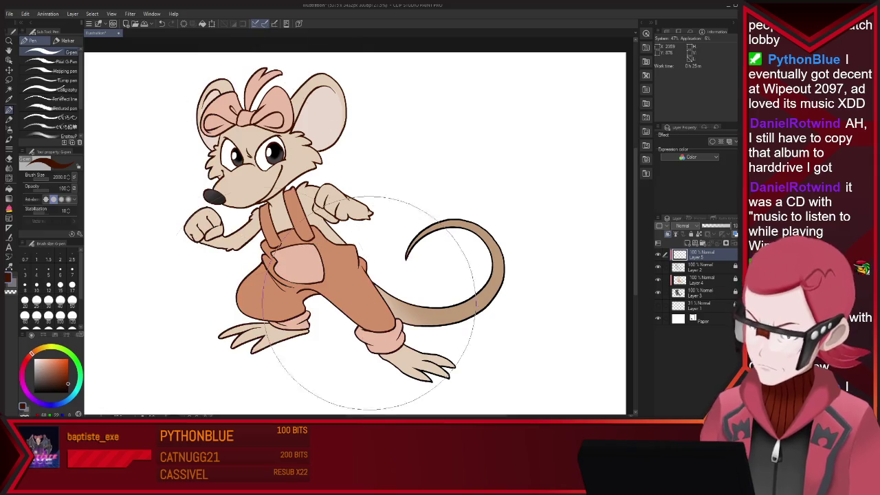
mouse_move(485, 314)
left_mouse_down()
mouse_move(226, 216)
mouse_move(541, 216)
mouse_move(117, 314)
left_mouse_up()
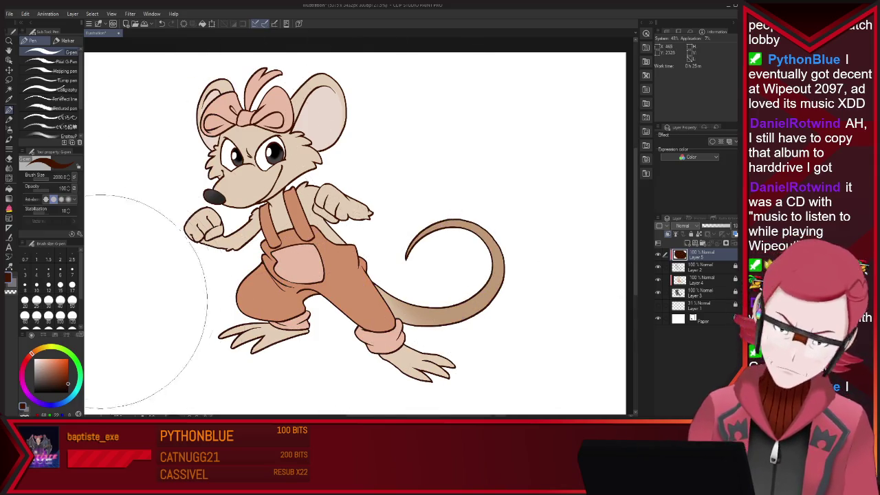
scroll(485, 297, "up", 1)
key("ctrl+shift+n")
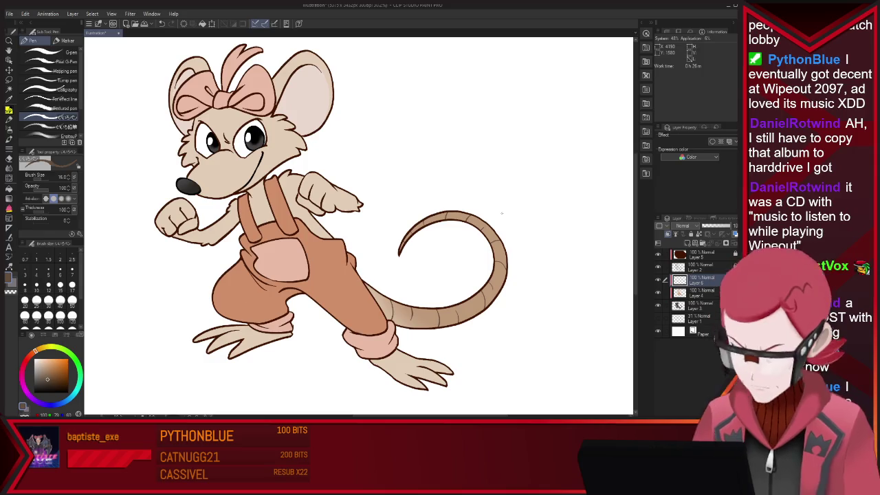
Hide and re-show the Paper layer to check transparency
scroll(501, 211, "down", 5)
scroll(500, 179, "up", 2)
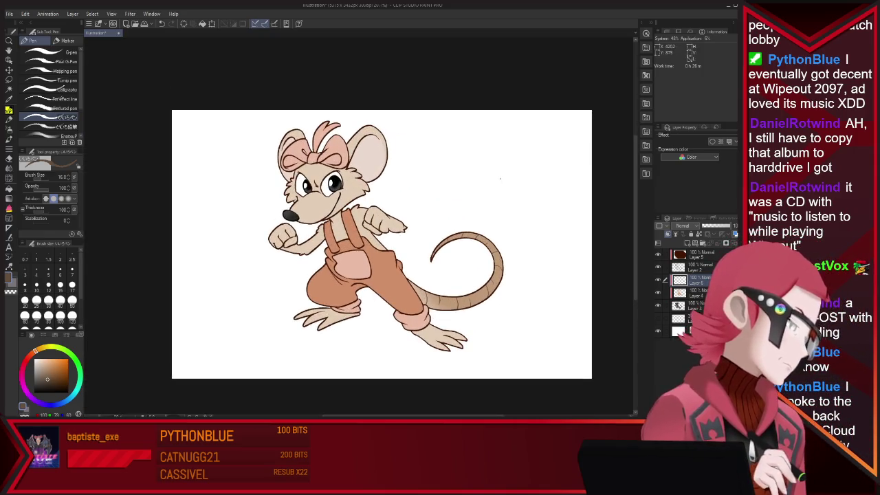
left_click(657, 330)
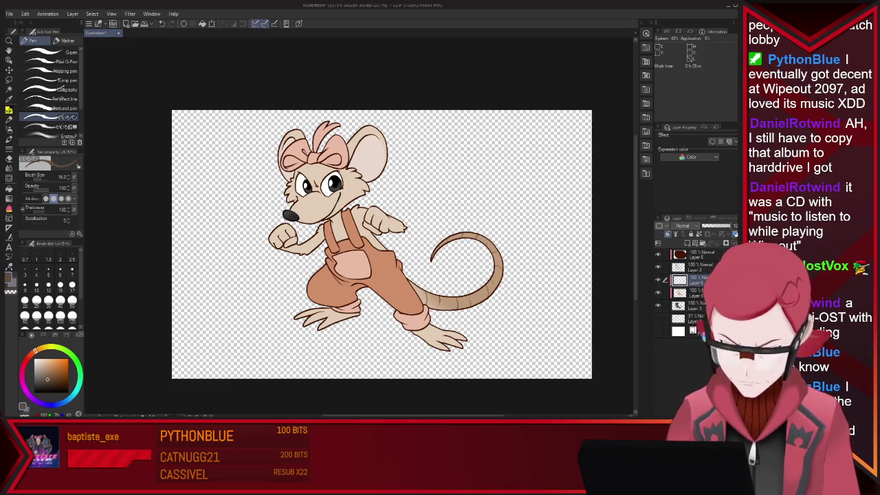
left_click(657, 330)
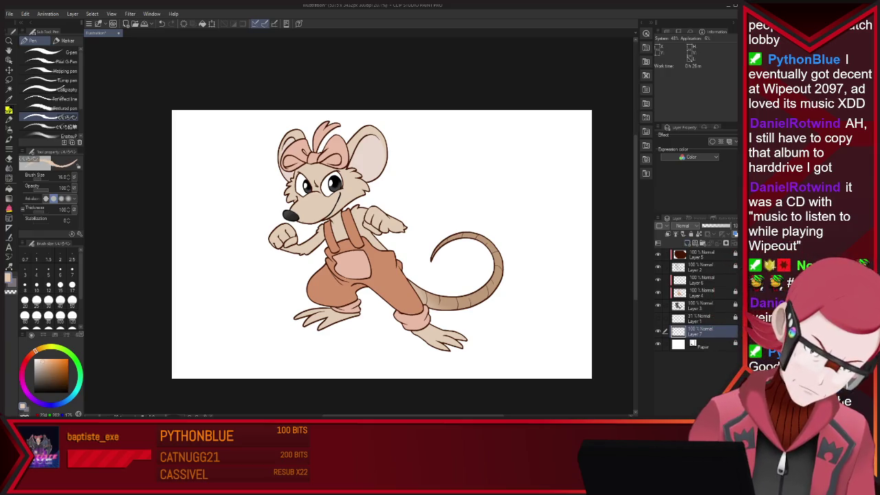
Fill the whole background layer with light cream using a large hard pen
left_click(347, 165, "alt")
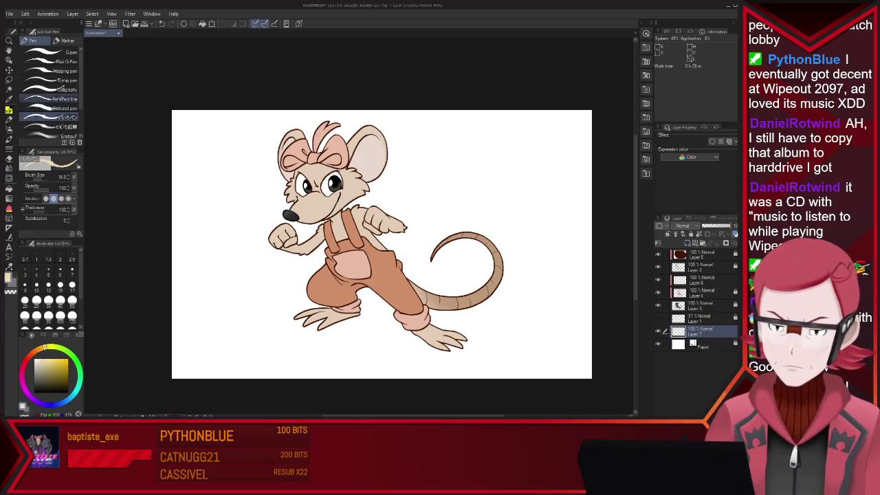
left_click(48, 52)
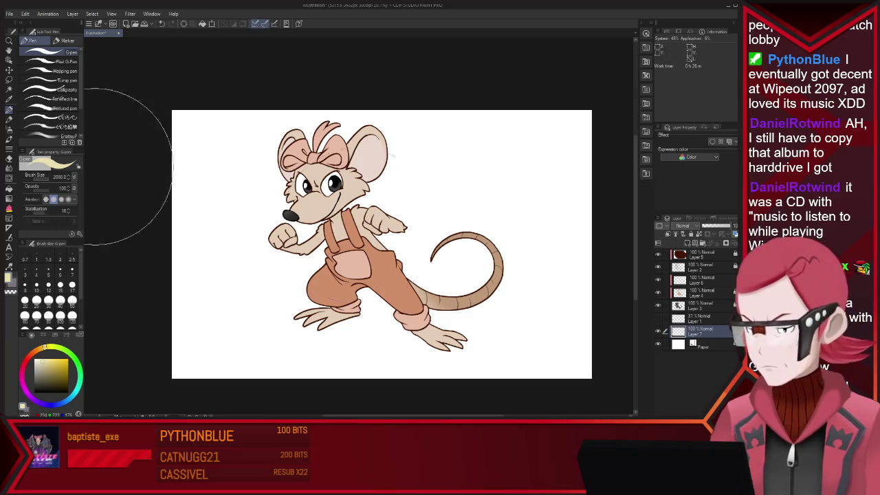
left_click_drag(275, 192, 226, 275)
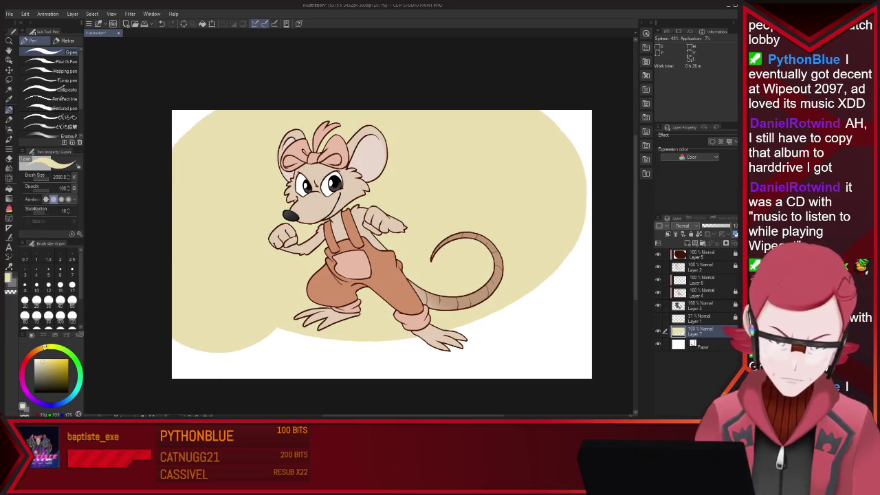
left_click_drag(137, 265, 402, 107)
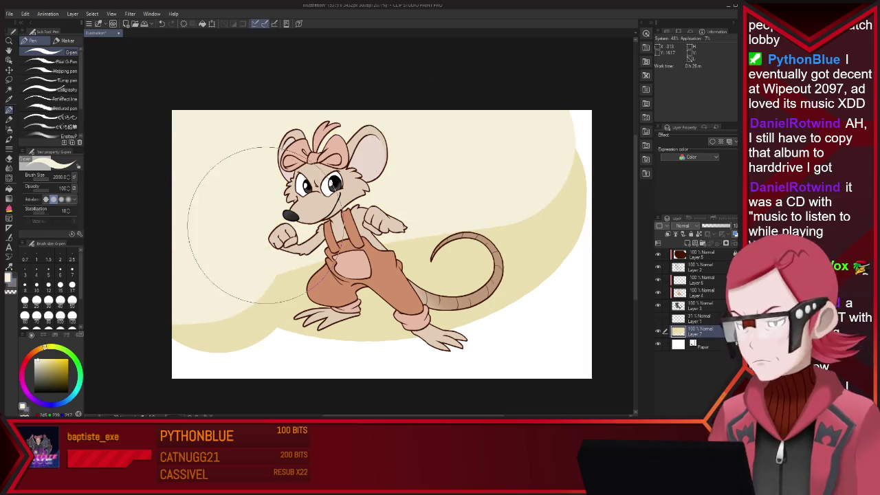
mouse_move(554, 264)
left_mouse_down()
mouse_move(186, 374)
mouse_move(550, 365)
left_mouse_up()
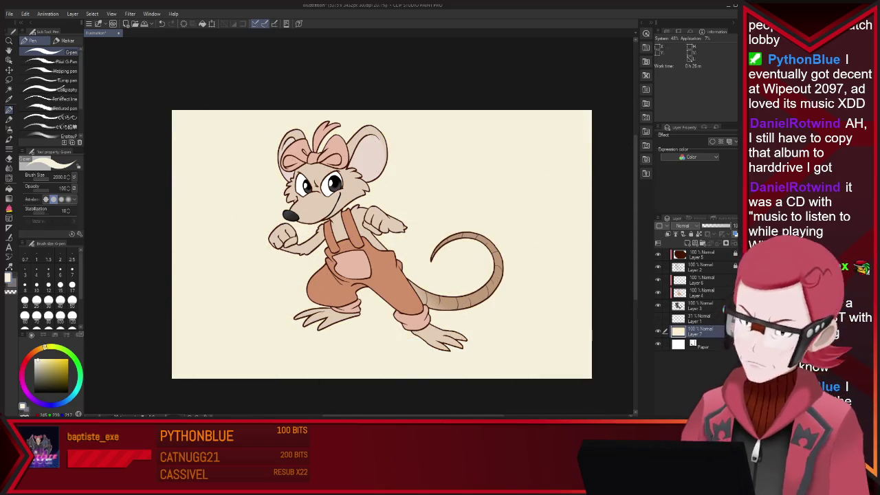
Shrink the soft airbrush and pull the canvas's right edge in toward the tail
key("b")
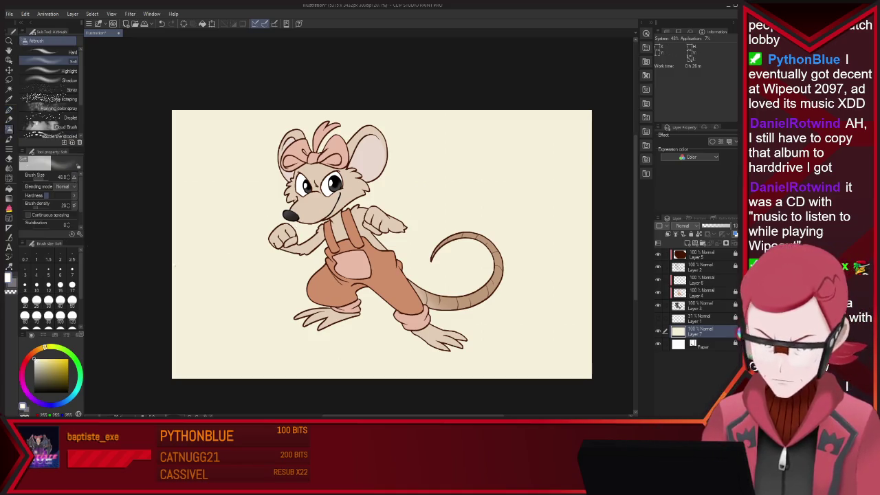
key("bracketleft")
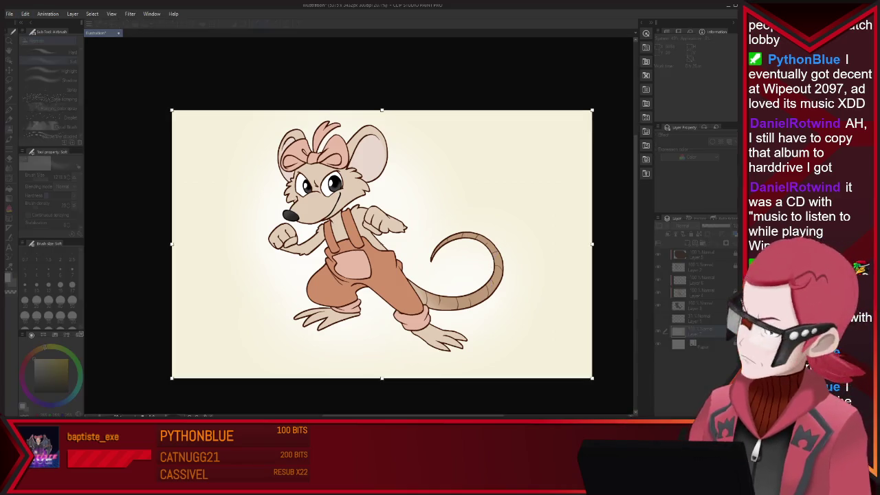
left_click_drag(591, 244, 513, 244)
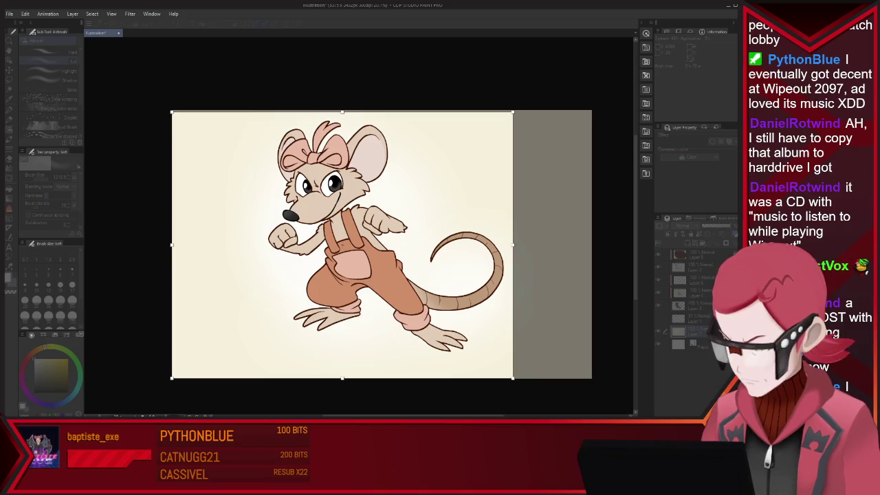
Trim the canvas's left and bottom edges, apply the crop, and hide the background
mouse_move(172, 378)
left_mouse_down()
mouse_move(244, 362)
mouse_move(235, 364)
left_mouse_up()
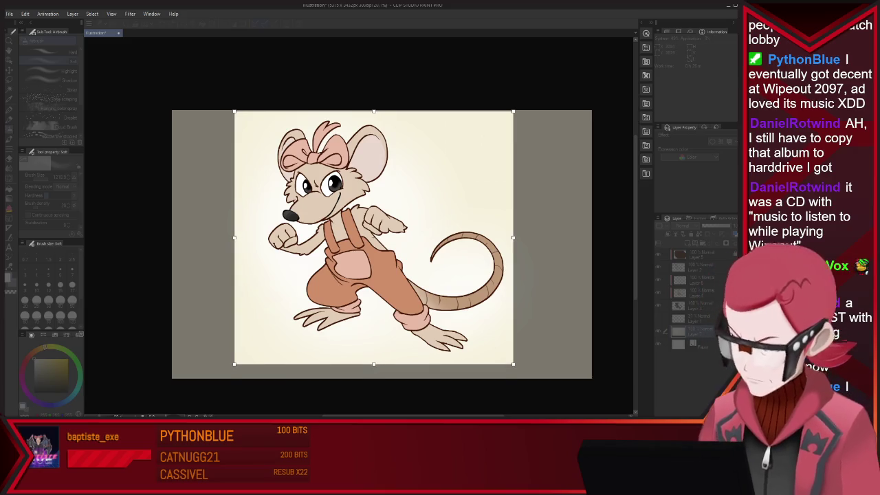
key("Return")
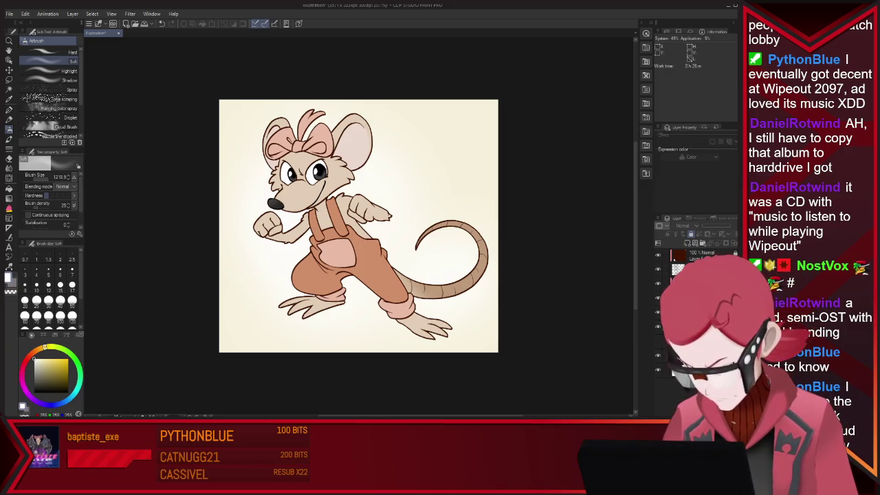
left_click(658, 369)
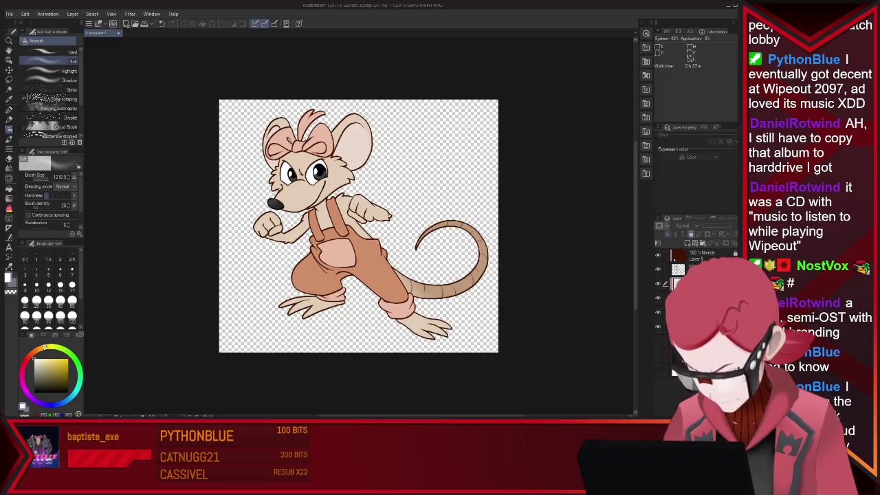
Select the character silhouette, show the cream background, and airbrush an orange glow around the mouse
key("w")
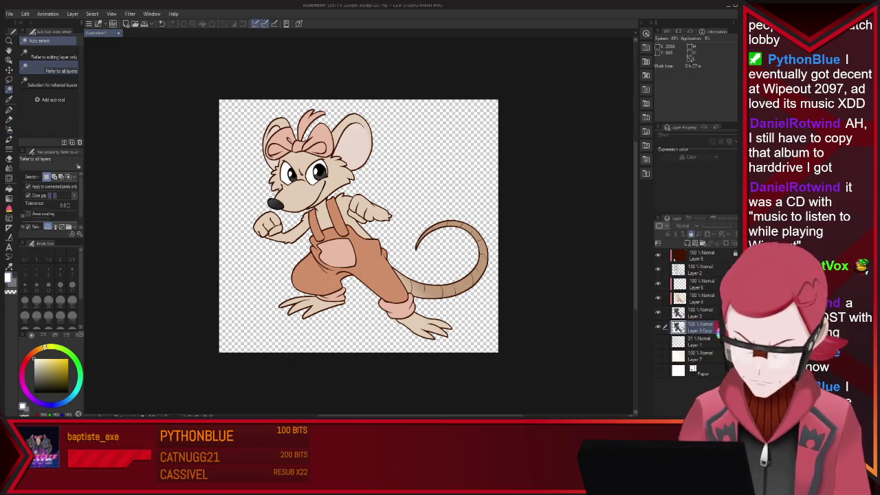
left_click(421, 165)
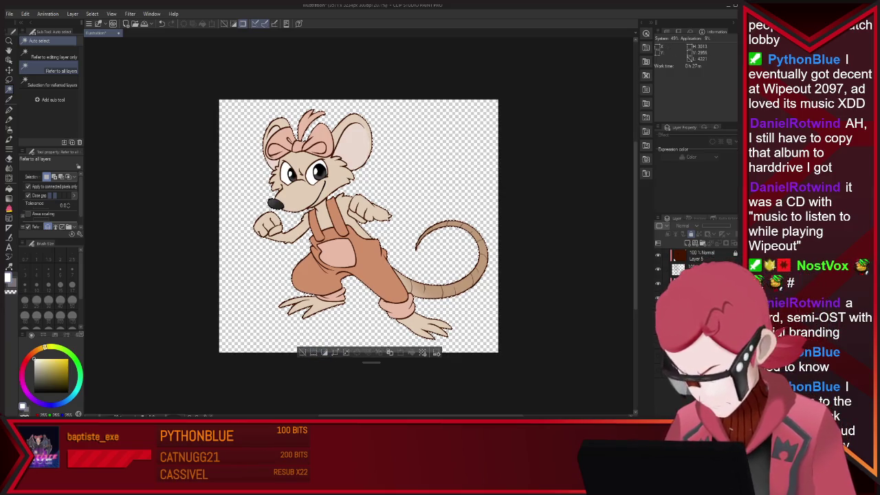
left_click(658, 369)
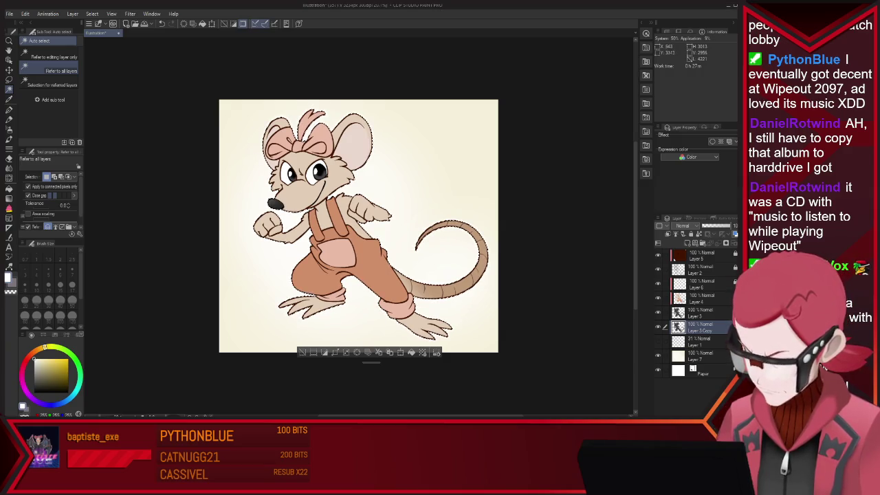
key("ctrl+d")
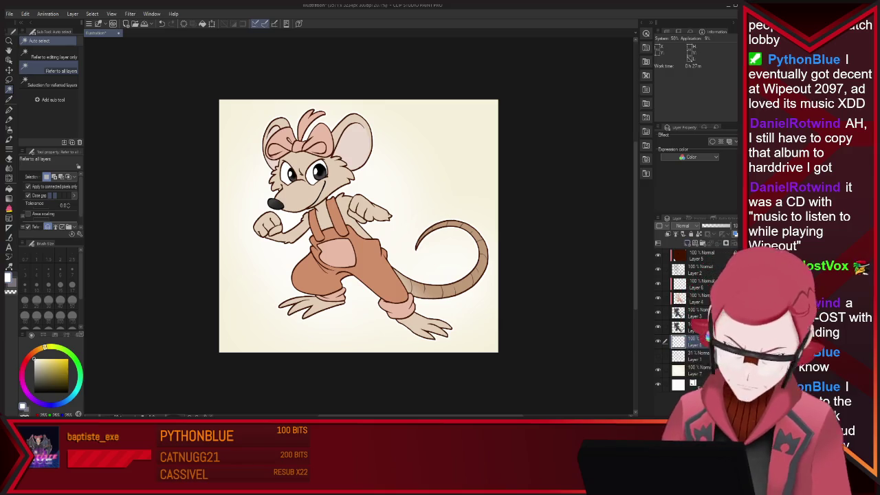
key("i")
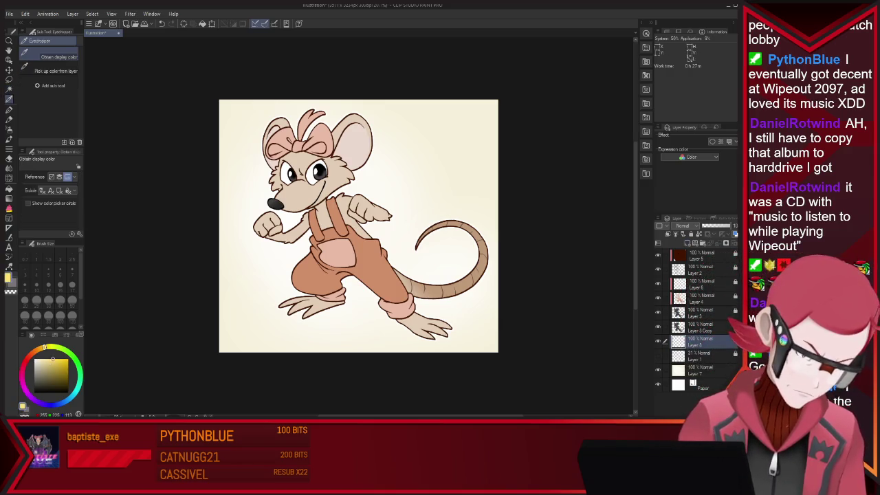
key("b")
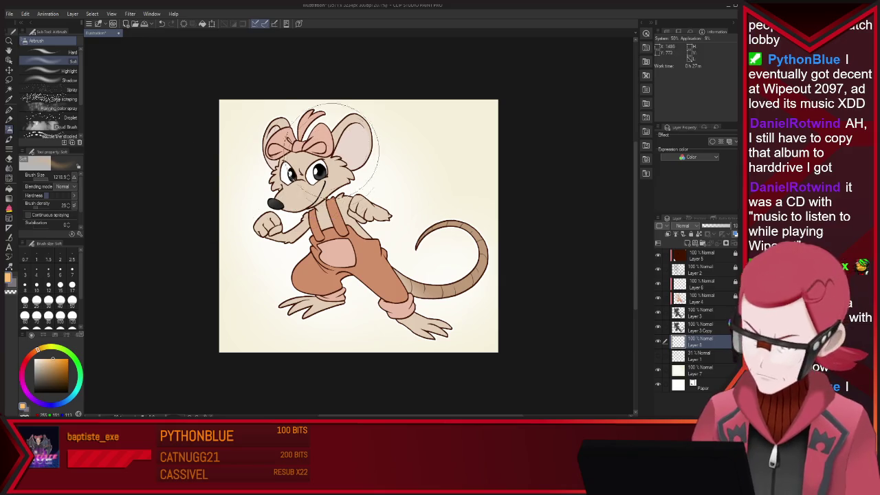
left_click_drag(369, 138, 457, 258)
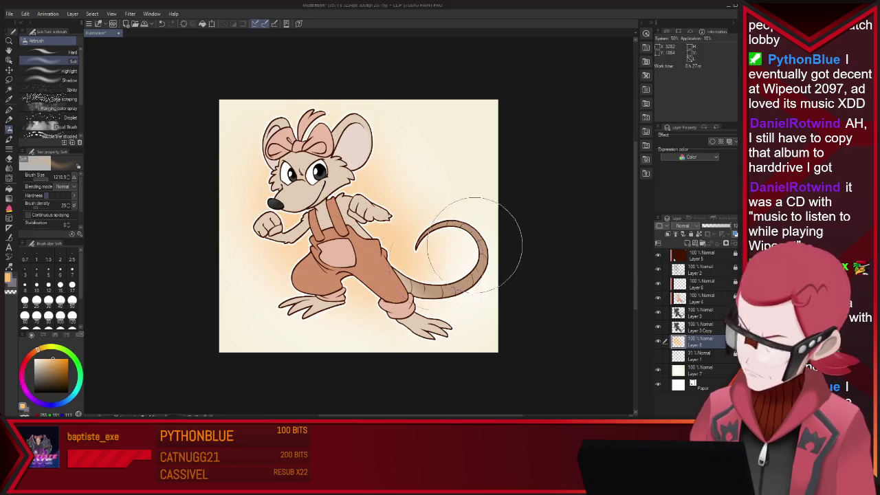
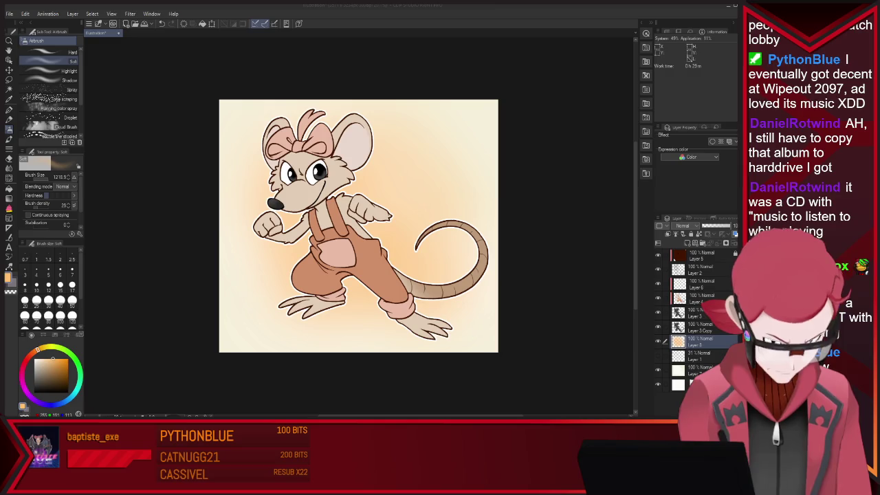
Close the finished mouse illustration document
key("ctrl+w")
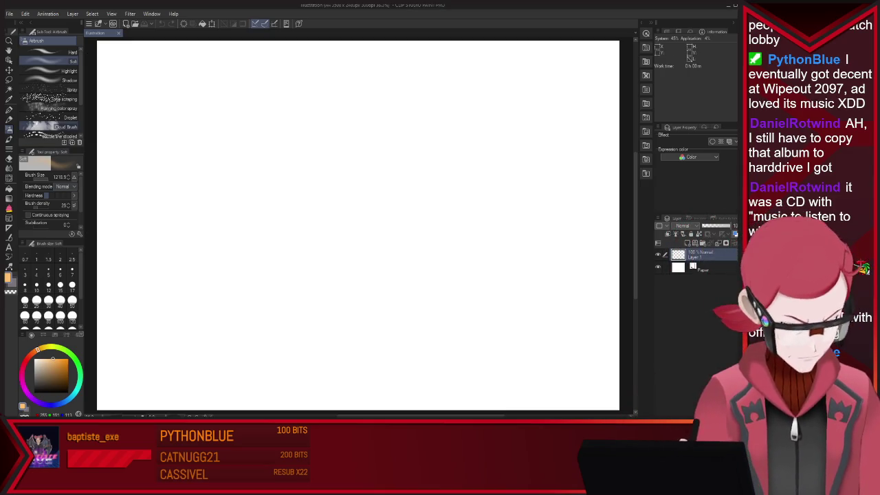
Sketch the head oval and a long horizontal arm line beneath it
key("p")
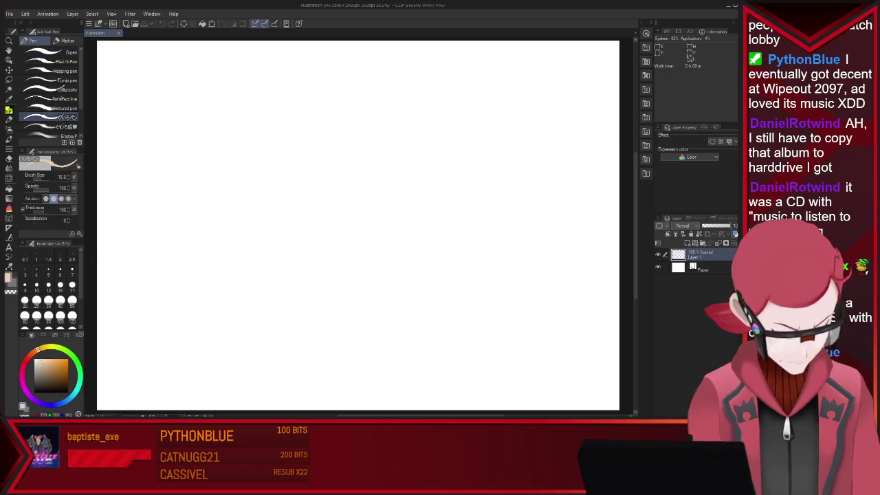
mouse_move(412, 122)
left_mouse_down()
mouse_move(456, 240)
mouse_move(481, 206)
left_mouse_up()
key("ctrl+z")
mouse_move(337, 189)
left_mouse_down()
mouse_move(297, 220)
mouse_move(324, 260)
left_mouse_up()
left_click_drag(342, 191, 357, 252)
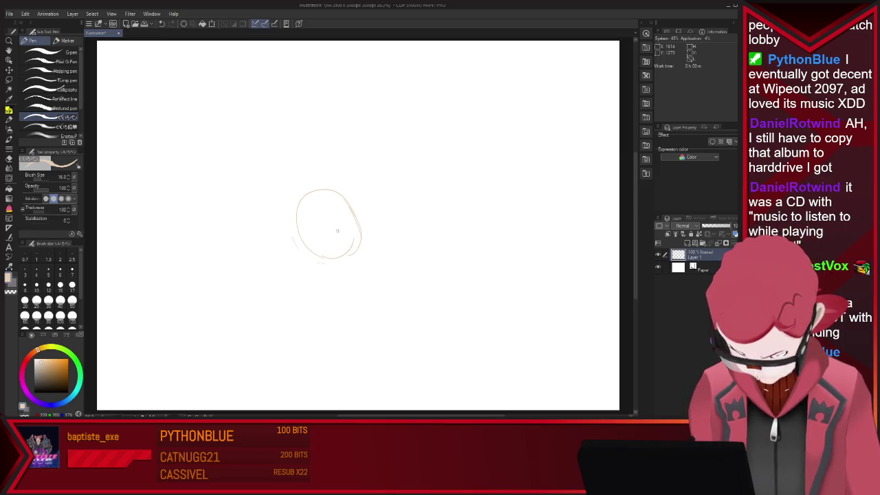
key("e")
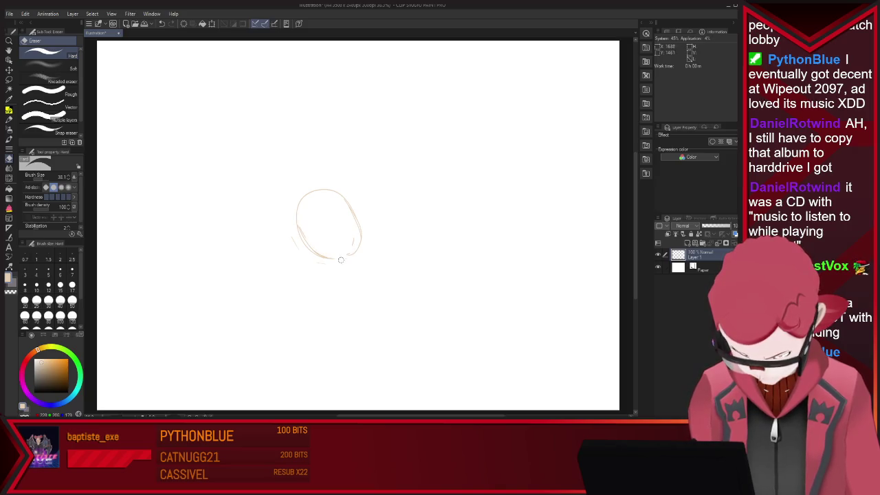
key("p")
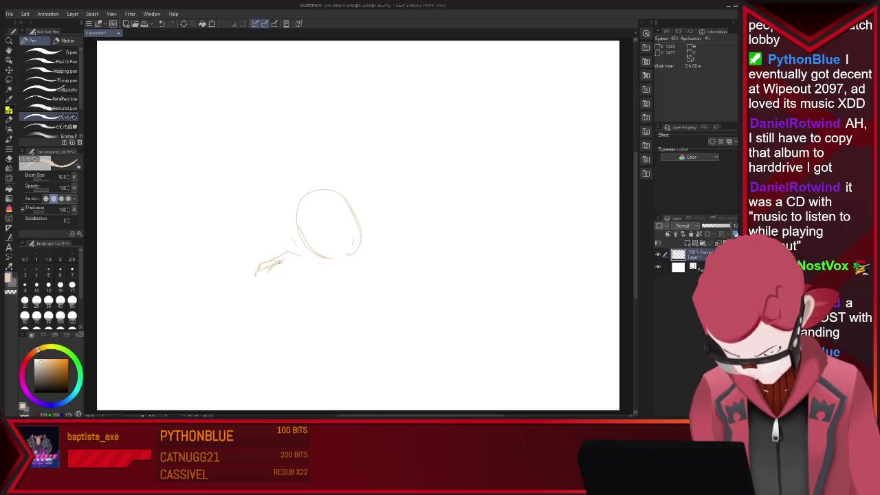
mouse_move(303, 259)
left_mouse_down()
mouse_move(384, 247)
mouse_move(405, 259)
left_mouse_up()
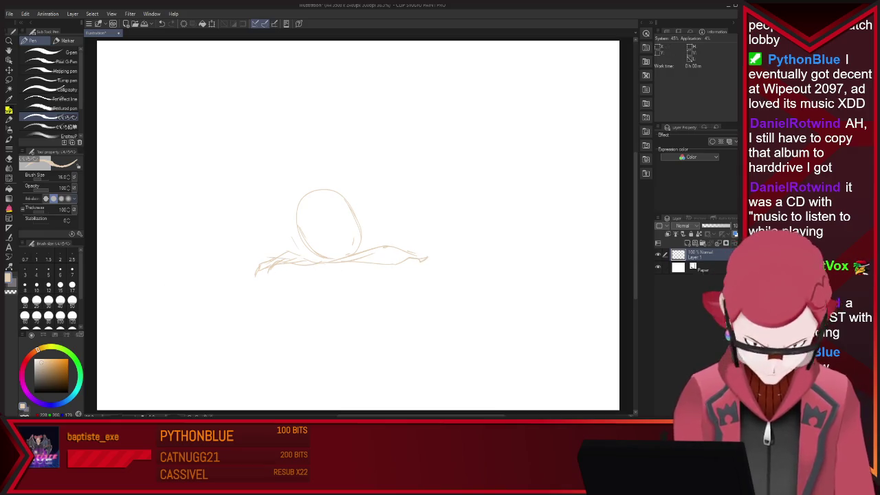
Lasso the head, shift it slightly left and tilt it counter-clockwise
key("m")
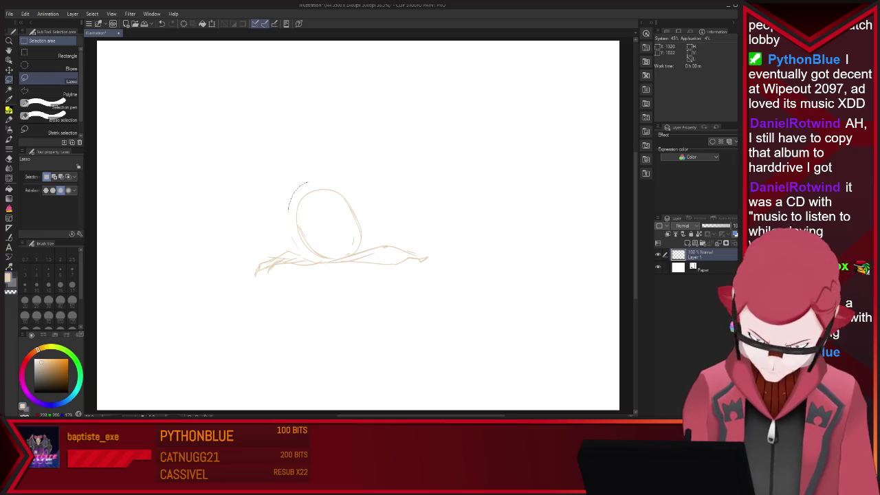
left_click_drag(323, 183, 347, 184)
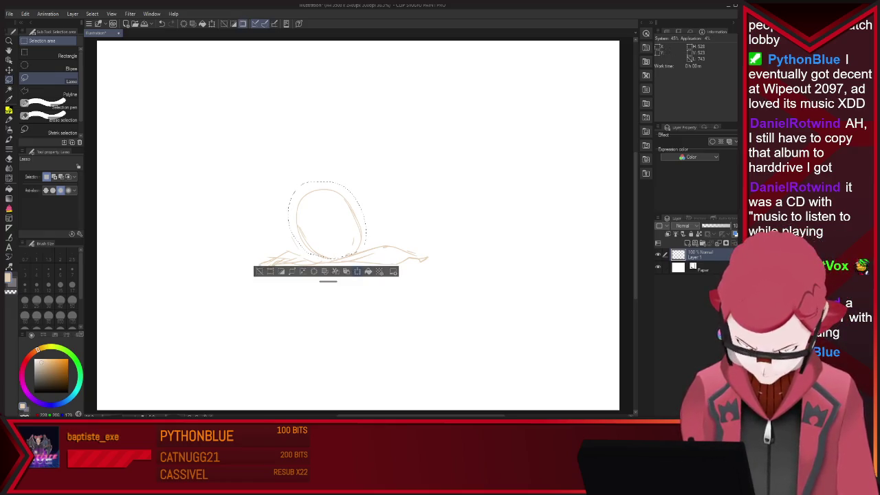
key("ctrl+t")
left_click_drag(328, 221, 308, 217)
left_click_drag(352, 176, 341, 178)
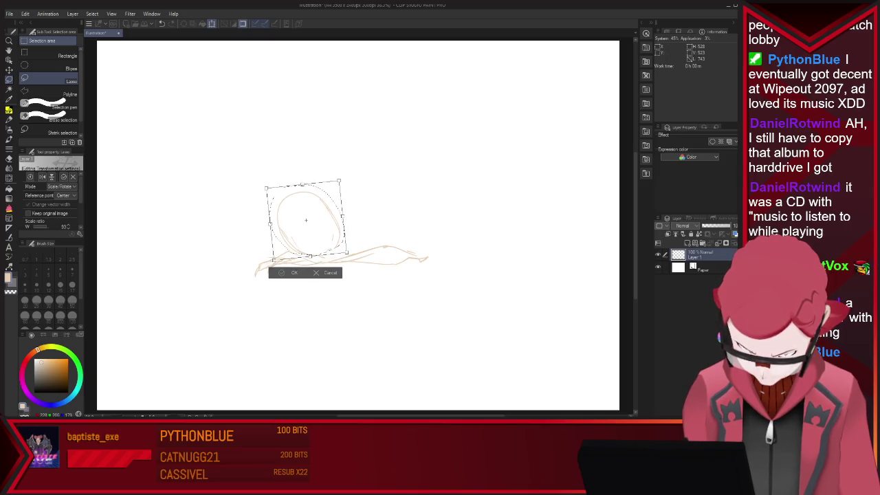
key("Return")
key("ctrl+d")
Sketch the head contour and flame-like hair strokes around the head
key("p")
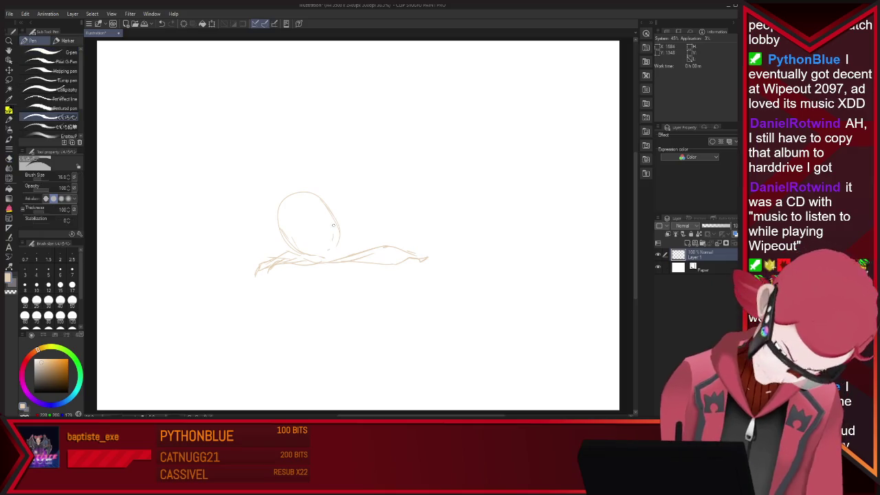
left_click_drag(333, 225, 341, 250)
left_click_drag(264, 222, 281, 239)
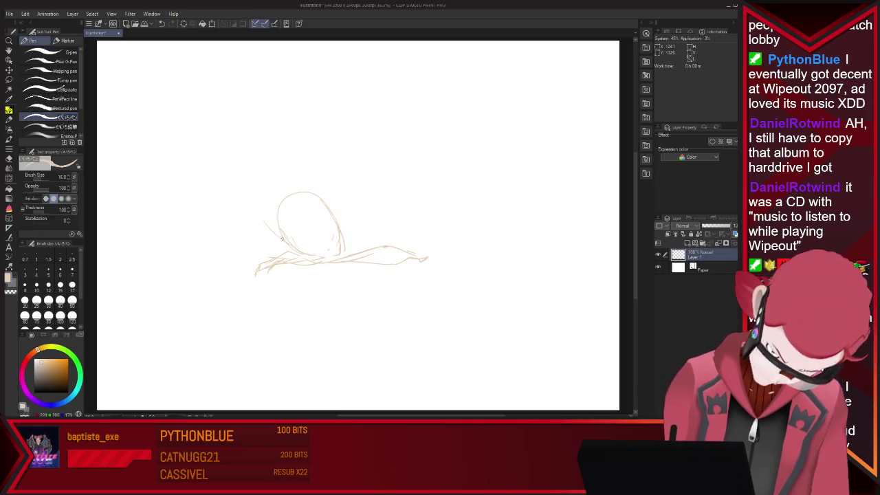
left_click_drag(276, 200, 261, 234)
left_click_drag(255, 157, 260, 207)
mouse_move(265, 171)
left_mouse_down()
mouse_move(278, 185)
mouse_move(325, 187)
left_mouse_up()
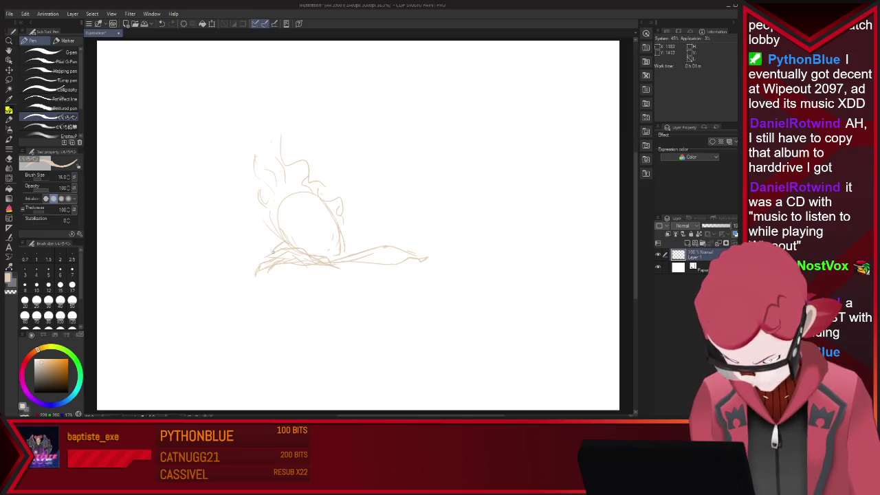
Extend the folded arms and hand shapes further to the right
left_click_drag(377, 235, 346, 234)
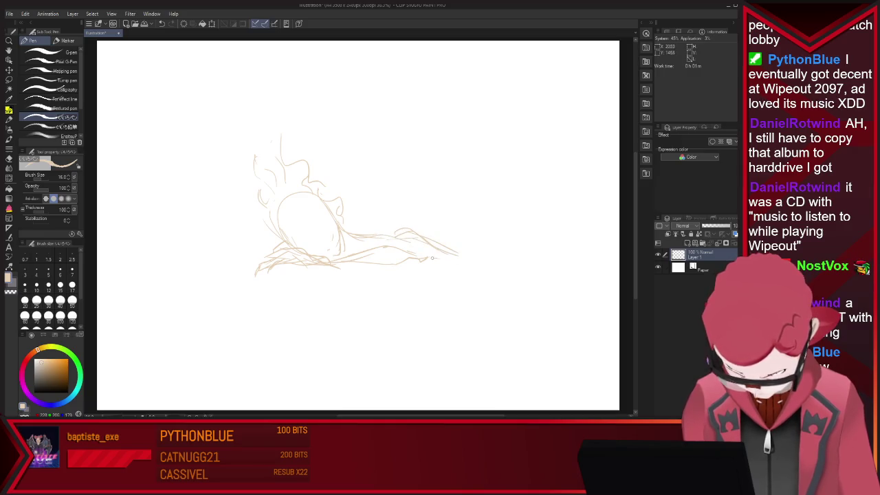
mouse_move(416, 234)
left_mouse_down()
mouse_move(426, 260)
mouse_move(344, 272)
mouse_move(418, 273)
mouse_move(409, 255)
left_mouse_up()
key("e")
key("p")
key("e")
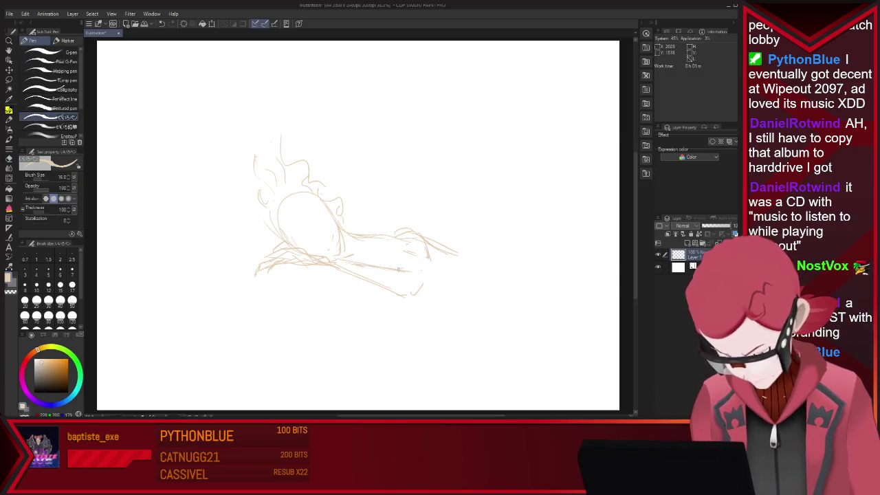
left_click_drag(401, 268, 412, 232)
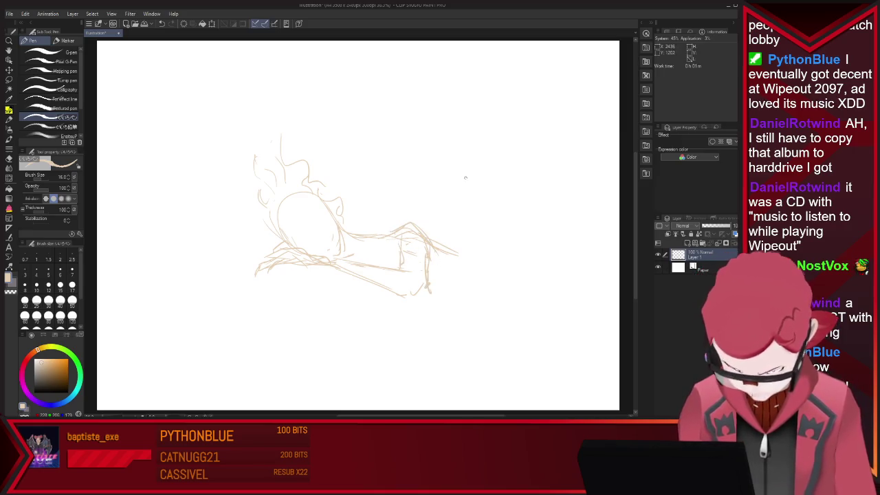
left_click_drag(349, 261, 382, 262)
left_click_drag(457, 222, 417, 223)
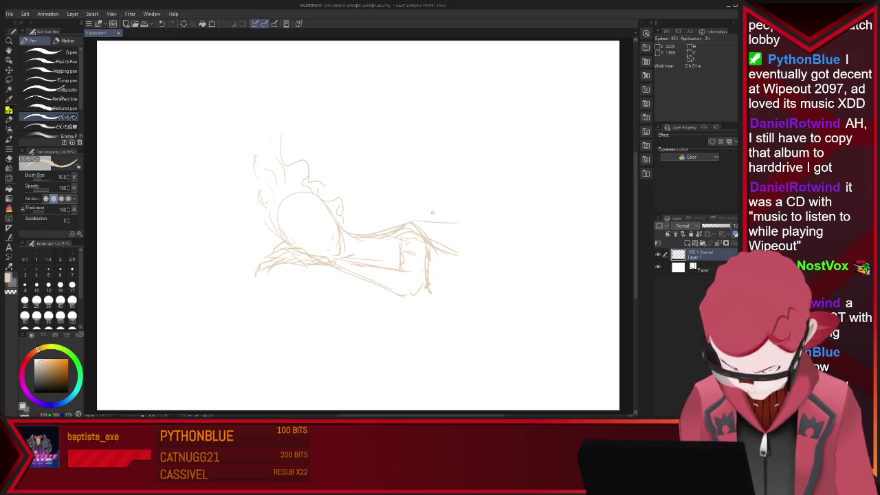
left_click_drag(507, 249, 438, 230)
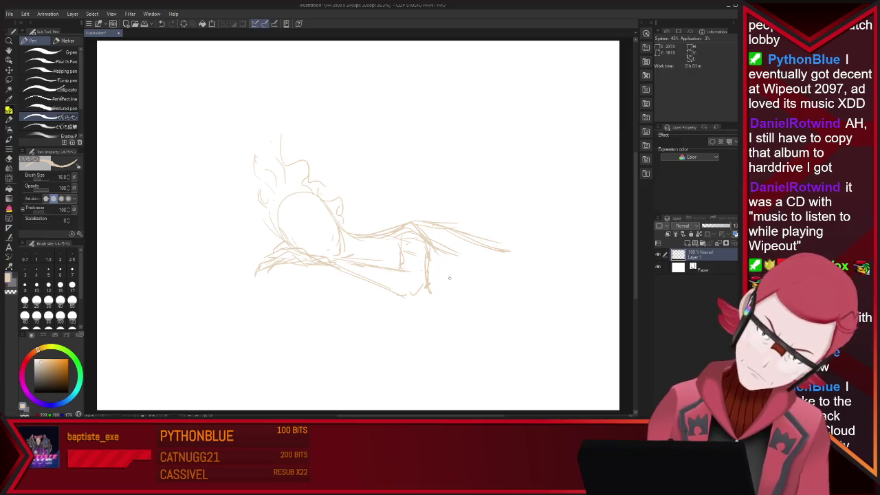
left_click_drag(509, 250, 535, 278)
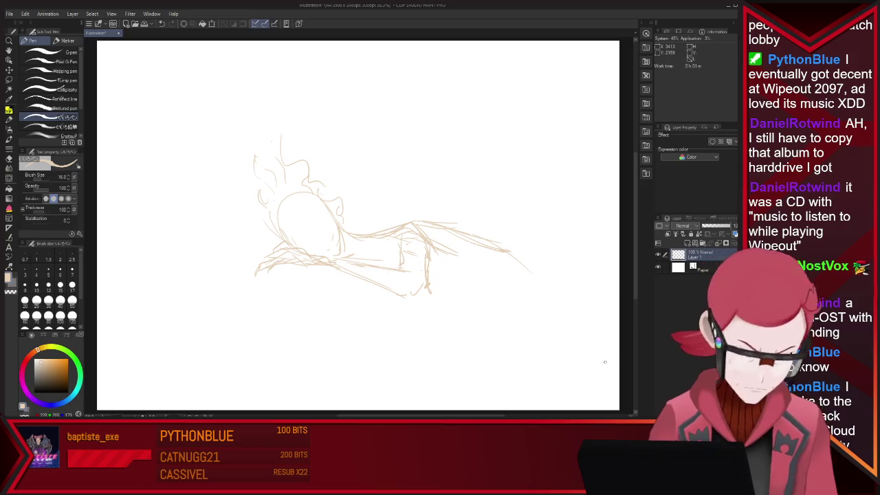
Erase the old head oval lines near the face
key("e")
left_click_drag(288, 200, 330, 213)
key("p")
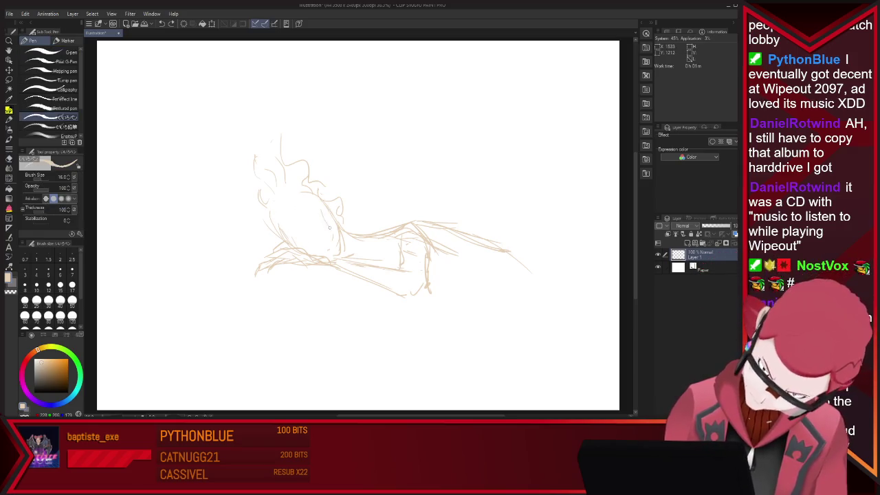
key("e")
left_click_drag(321, 207, 332, 259)
key("p")
key("e")
key("p")
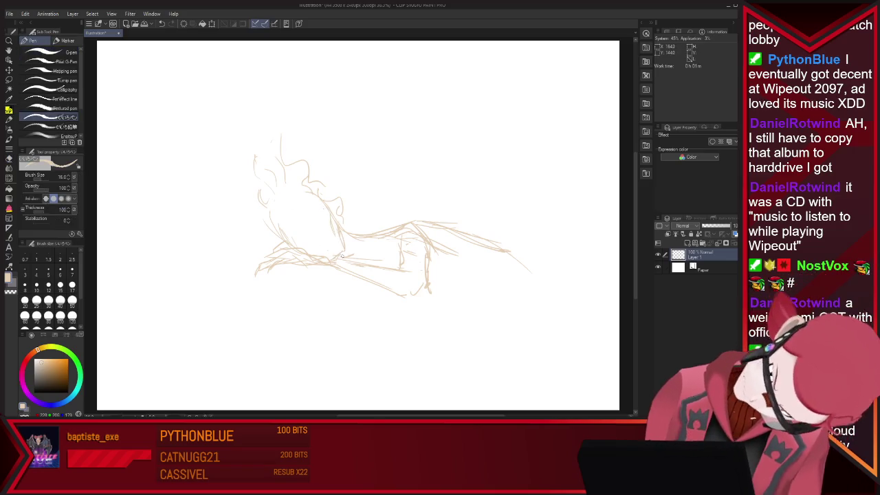
key("e")
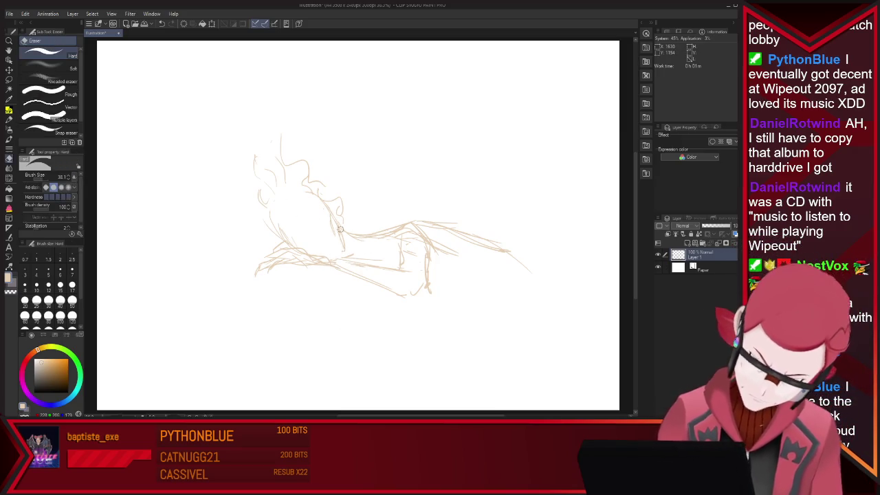
Add a line under the right-hand shape, touching up with the eraser
key("p")
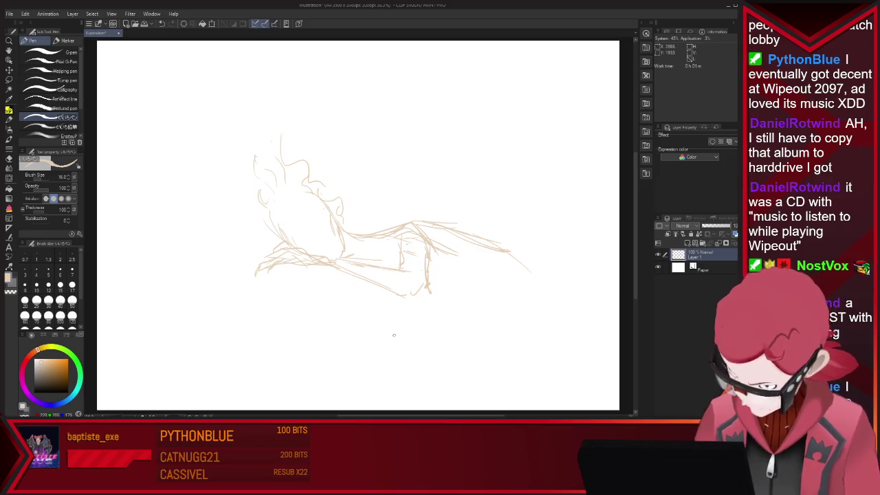
key("e")
key("p")
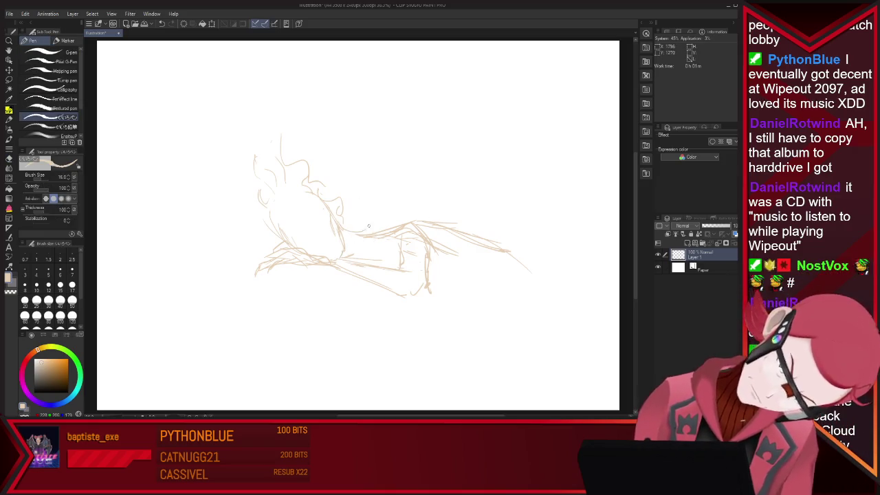
key("e")
key("p")
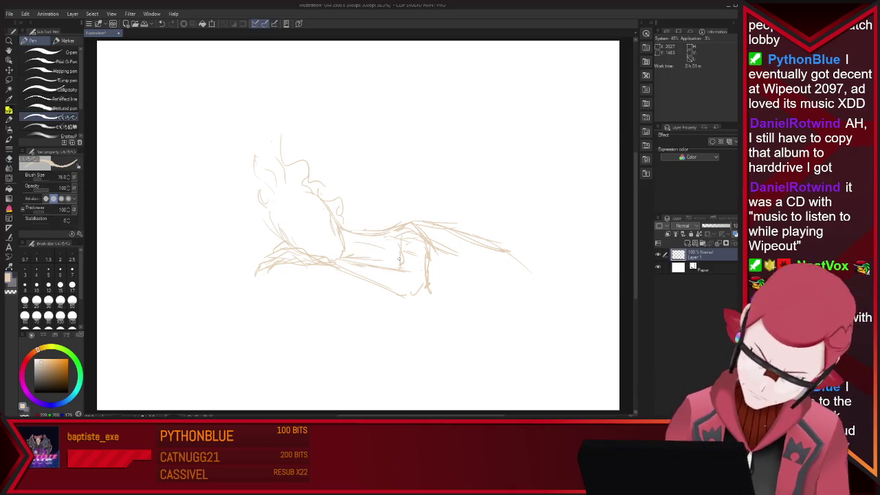
key("e")
key("p")
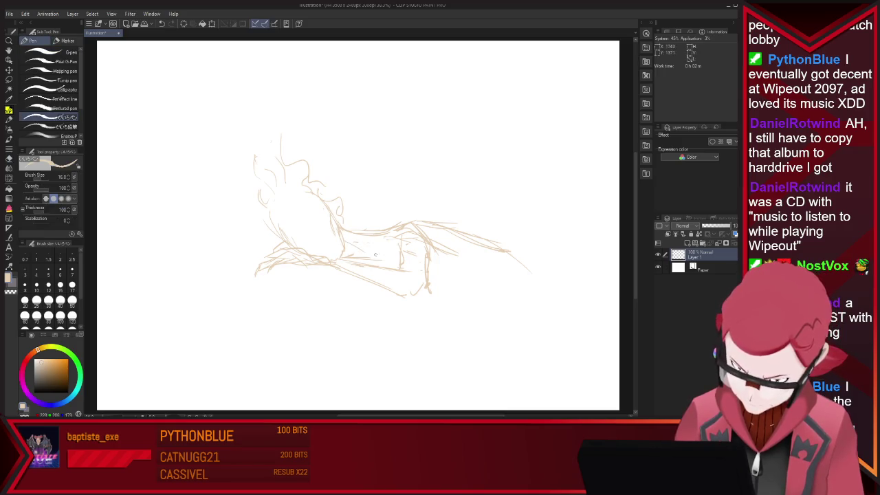
left_click_drag(428, 286, 477, 274)
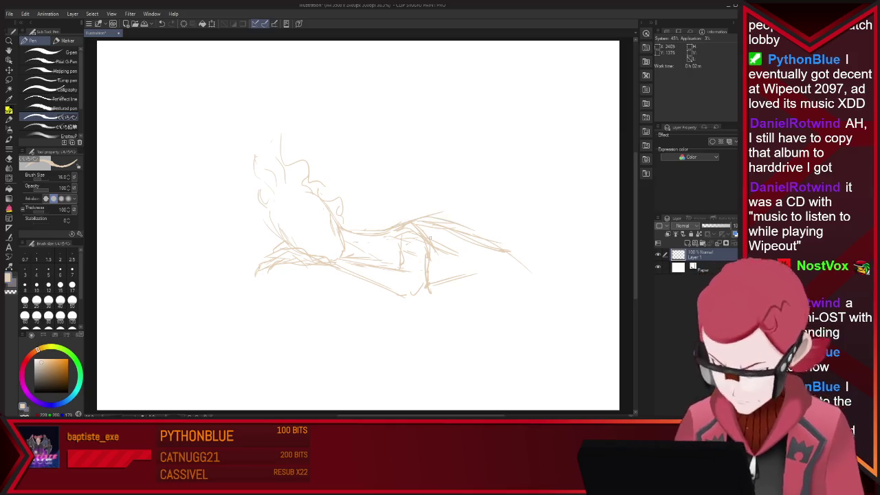
Draw long forearm strokes stretching right past the sketched hand
key("e")
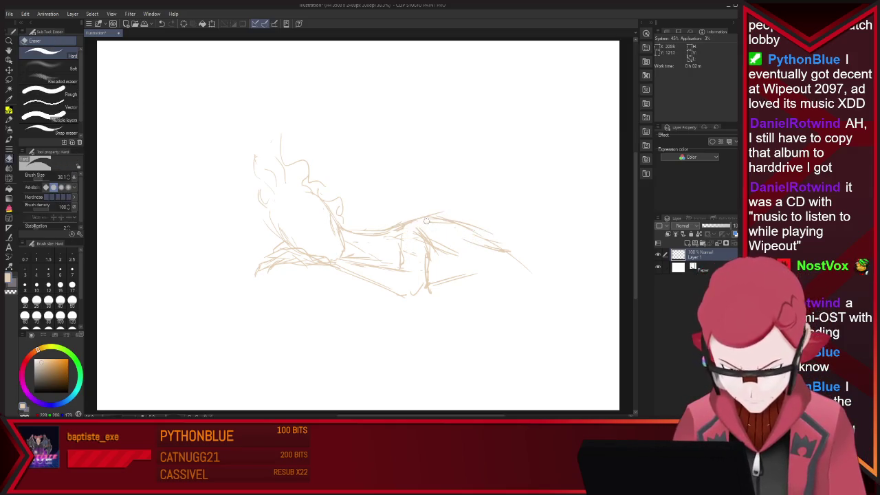
key("p")
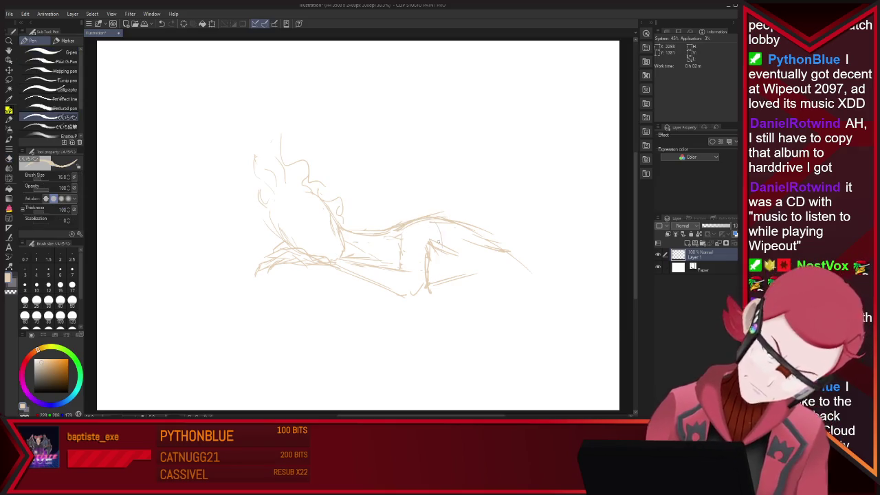
key("e")
key("p")
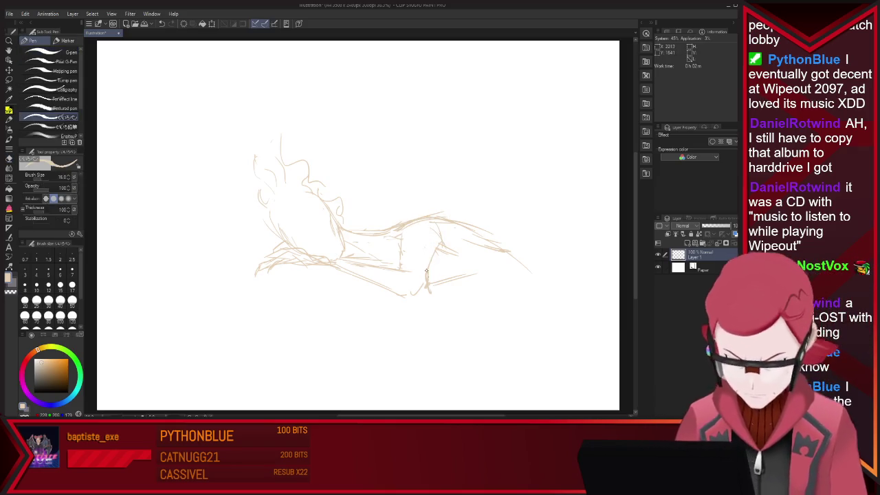
key("e")
key("p")
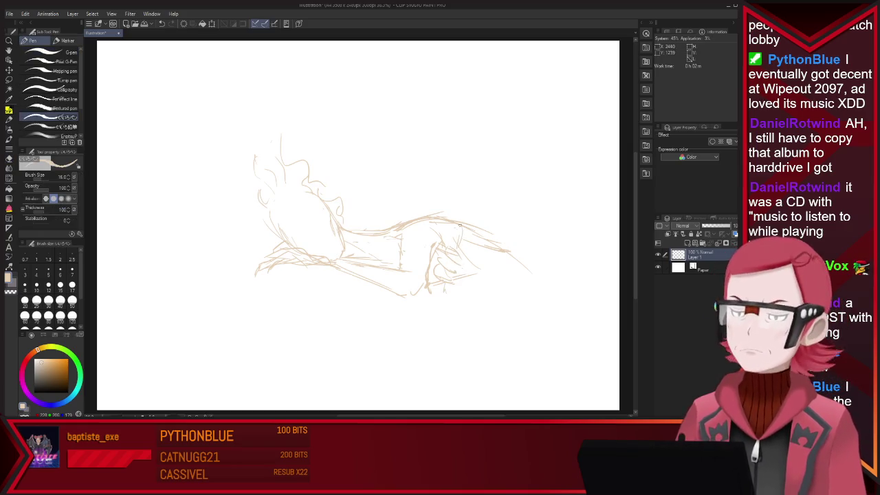
mouse_move(453, 255)
left_mouse_down()
mouse_move(461, 224)
mouse_move(490, 225)
left_mouse_up()
key("e")
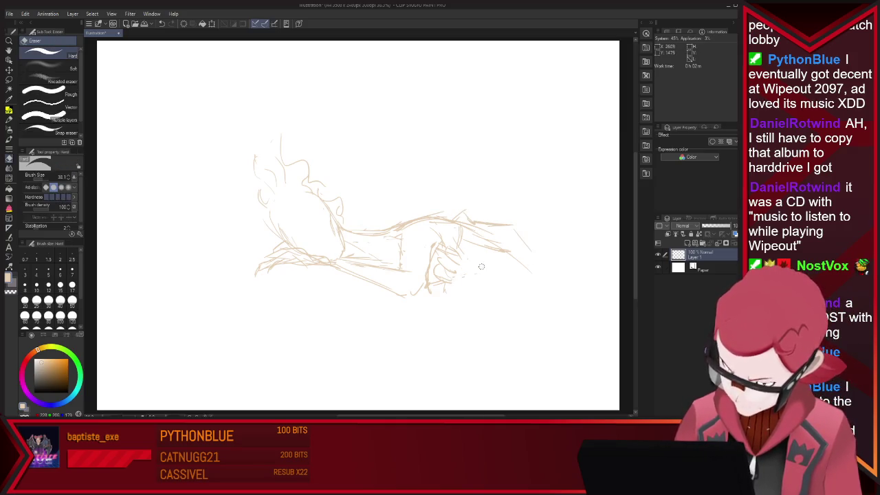
key("p")
mouse_move(460, 280)
left_mouse_down()
mouse_move(506, 289)
mouse_move(510, 269)
mouse_move(613, 276)
left_mouse_up()
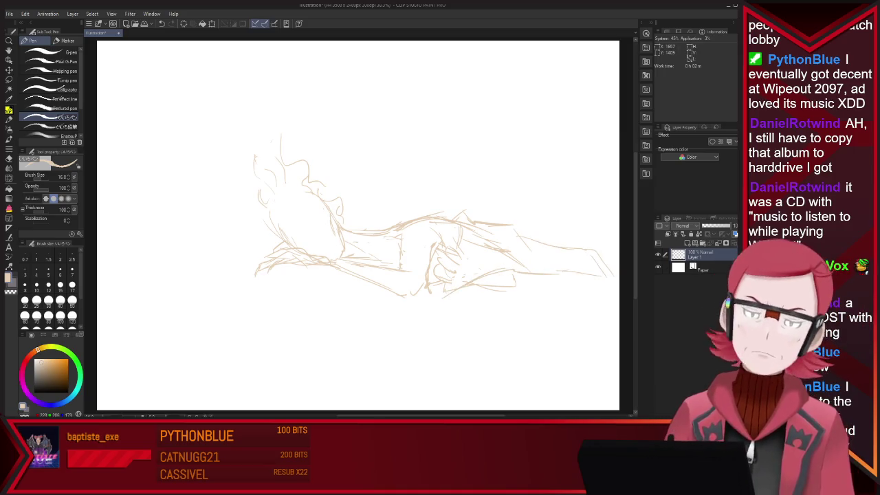
scroll(440, 224, "down", 3)
scroll(439, 224, "up", 1)
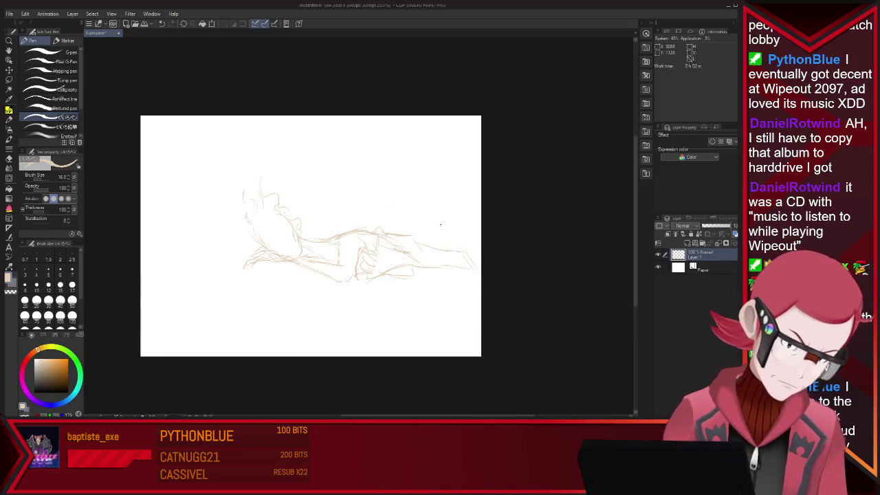
Widen the canvas to the right and extend it downward, then apply
key("ctrl+alt+c")
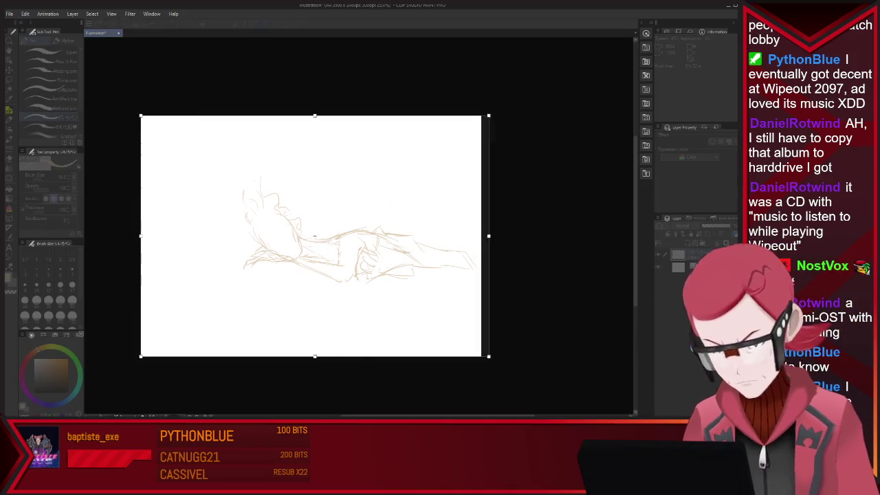
left_click_drag(488, 236, 722, 236)
left_click_drag(431, 357, 431, 393)
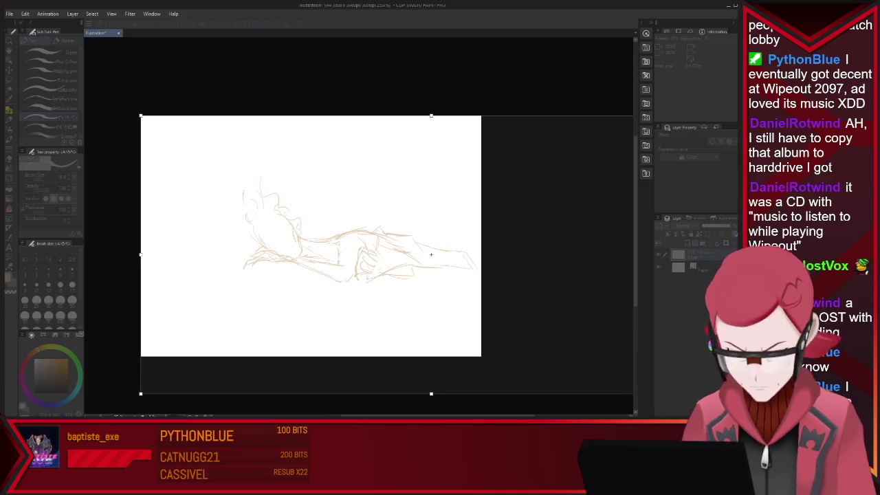
key("Return")
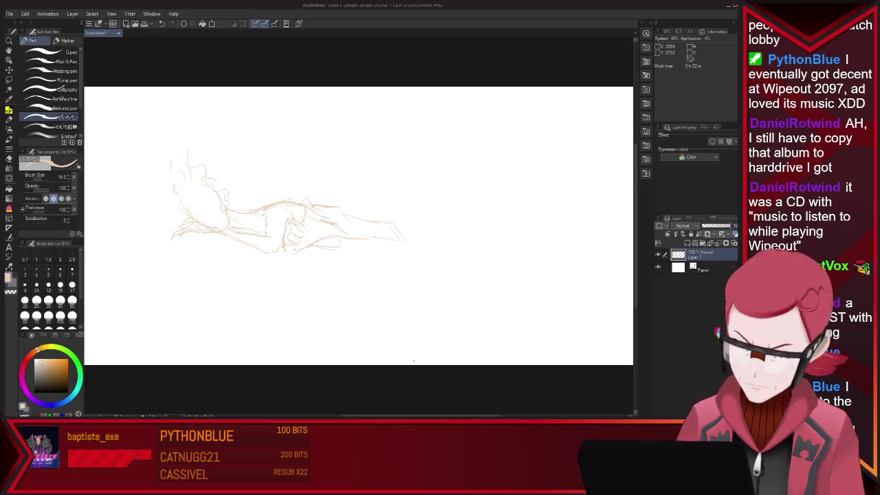
Sketch the tail's sweeping curve, its lower edge and the figure's back line
mouse_move(561, 167)
left_mouse_down()
mouse_move(539, 221)
mouse_move(562, 253)
mouse_move(550, 298)
left_mouse_up()
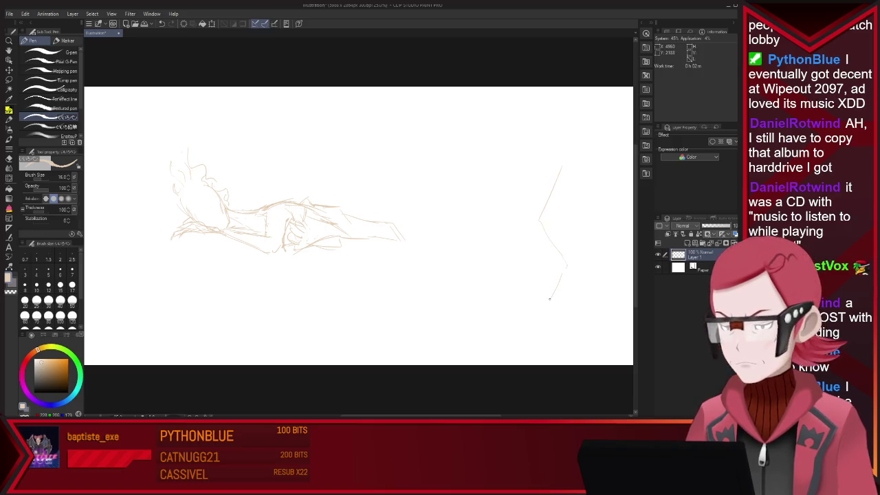
mouse_move(527, 154)
left_mouse_down()
mouse_move(493, 180)
mouse_move(540, 185)
mouse_move(528, 198)
left_mouse_up()
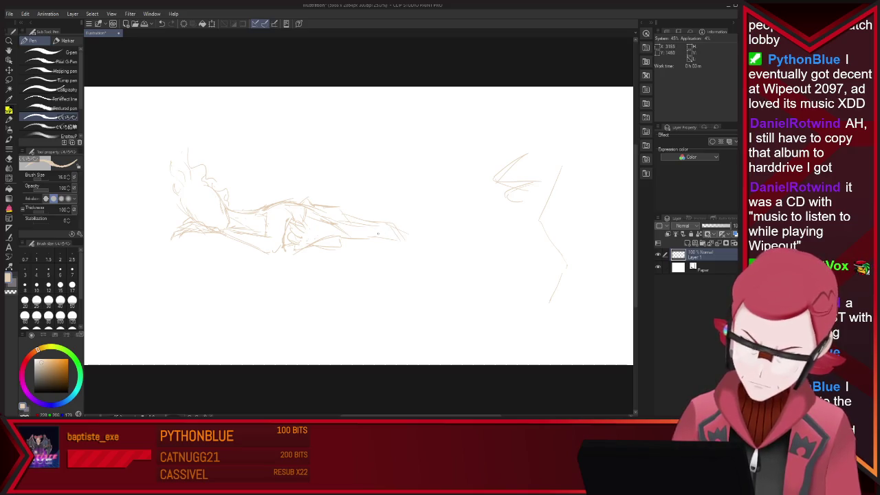
left_click_drag(388, 223, 440, 257)
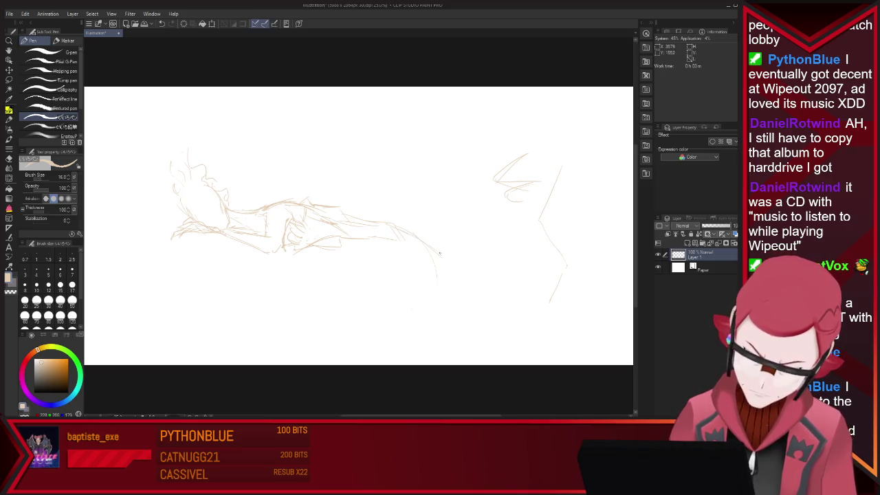
left_click_drag(452, 295, 364, 328)
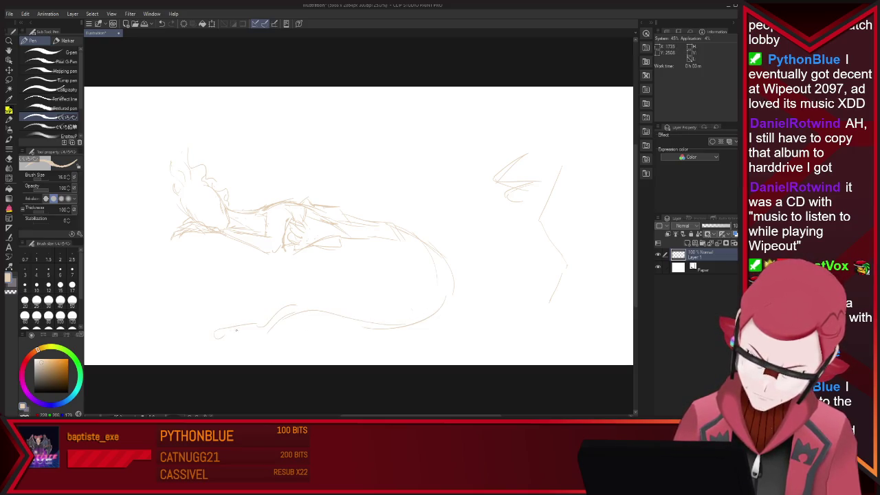
mouse_move(275, 307)
left_mouse_down()
mouse_move(303, 301)
mouse_move(422, 324)
left_mouse_up()
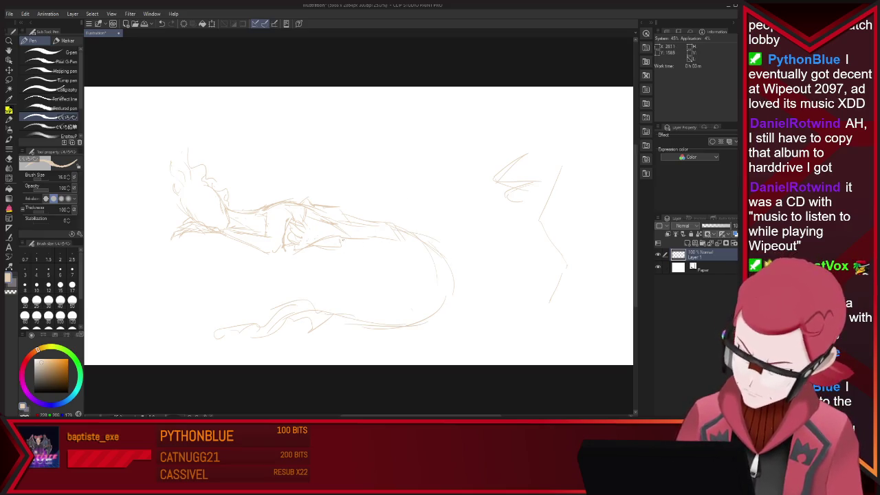
mouse_move(341, 210)
left_mouse_down()
mouse_move(377, 213)
mouse_move(378, 199)
left_mouse_up()
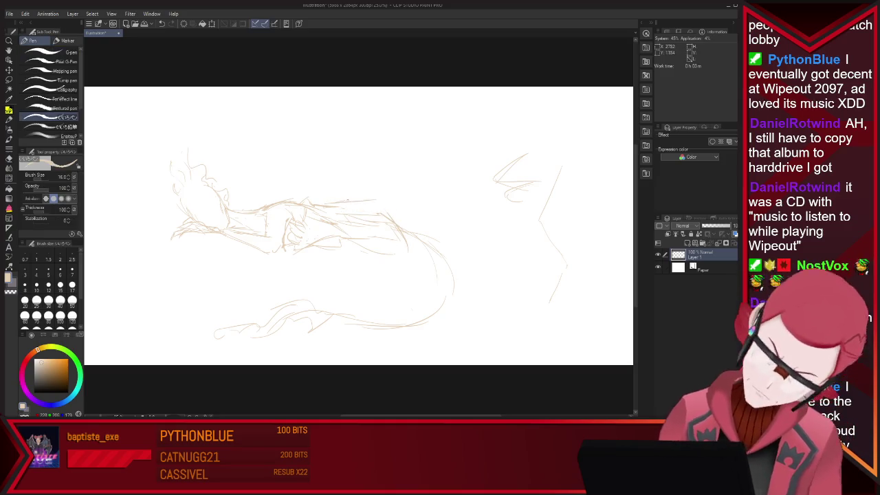
key("e")
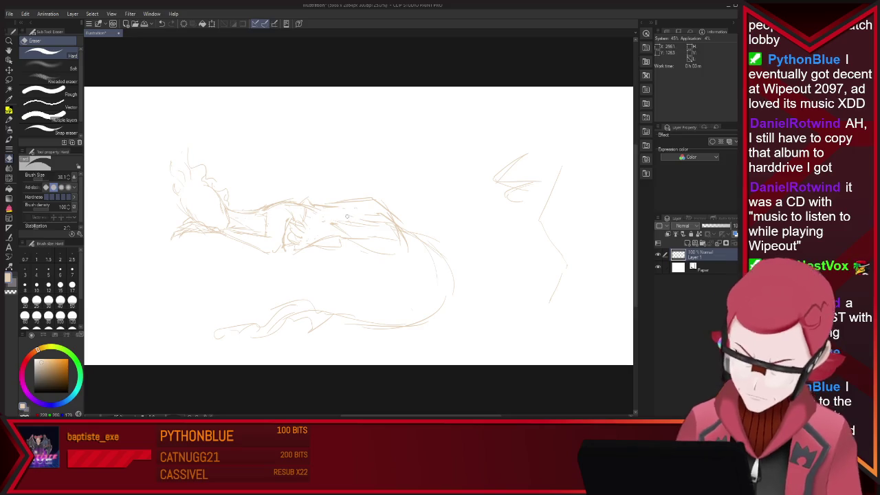
key("p")
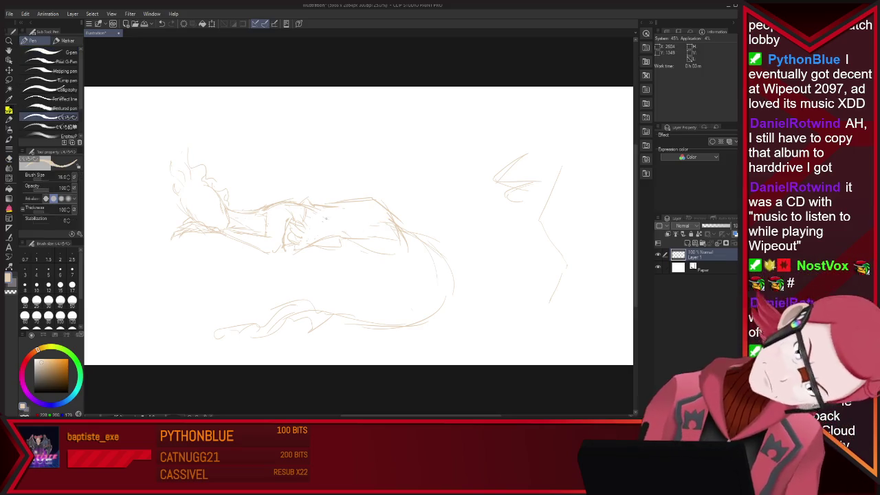
key("e")
key("p")
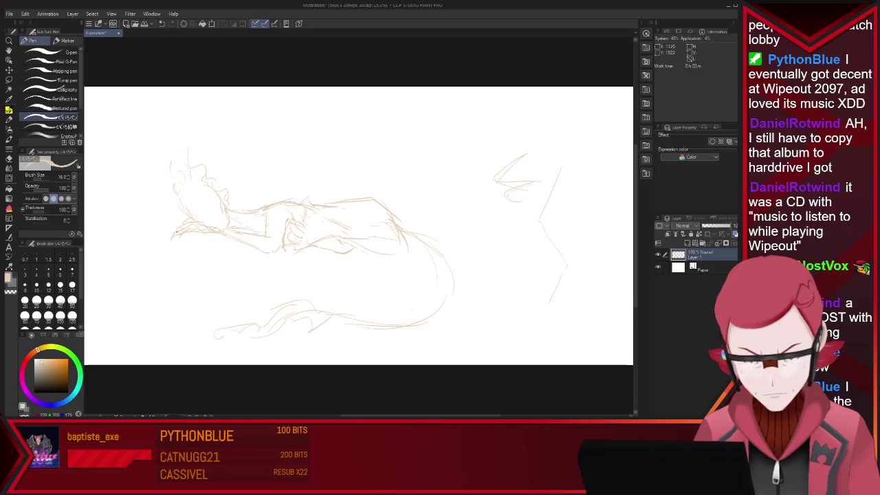
key("ctrl+z")
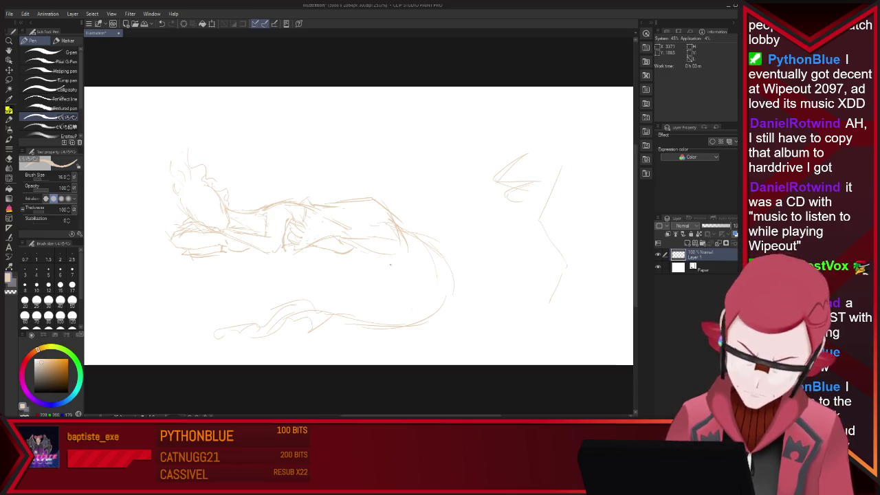
Add strokes along the tail toward its lower-right end and below the body
left_click_drag(354, 240, 420, 274)
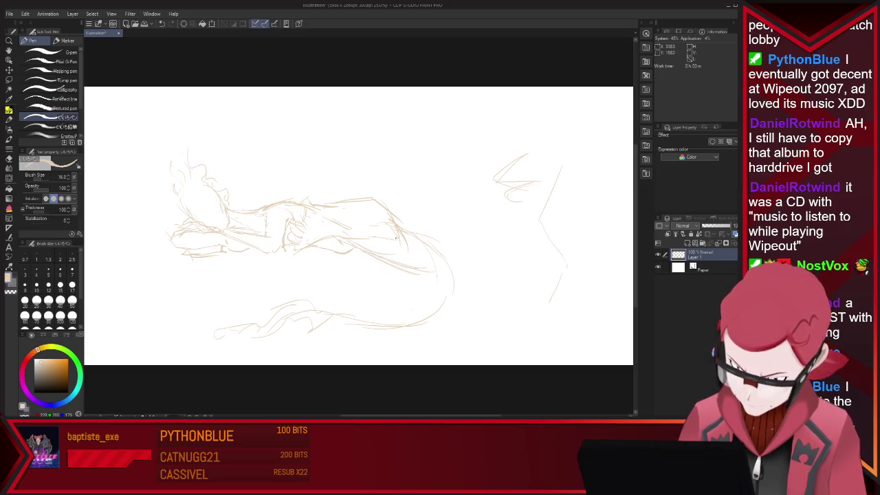
mouse_move(457, 258)
left_mouse_down()
mouse_move(429, 257)
mouse_move(529, 281)
left_mouse_up()
left_click_drag(452, 271, 539, 288)
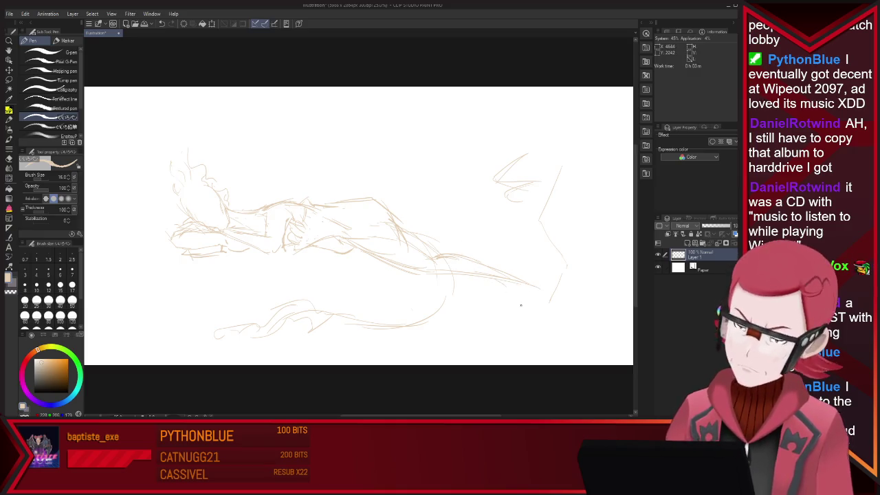
left_click_drag(531, 294, 554, 317)
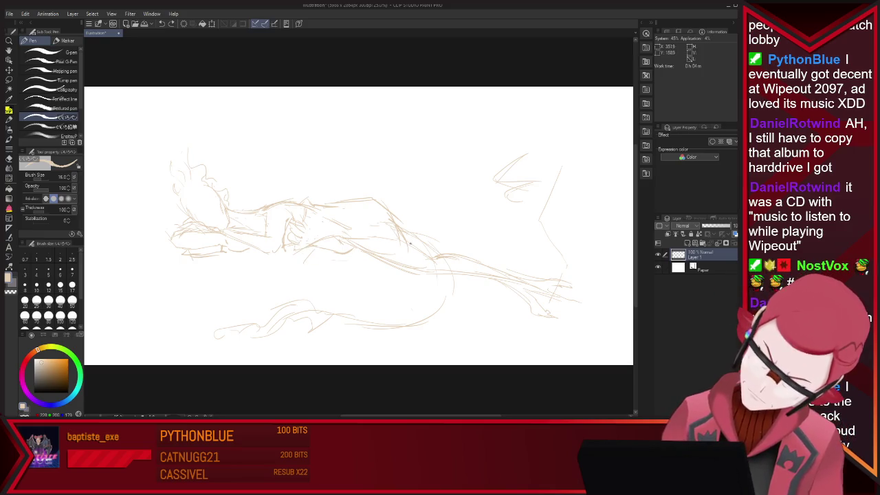
key("e")
key("p")
left_click_drag(292, 261, 389, 237)
key("e")
key("p")
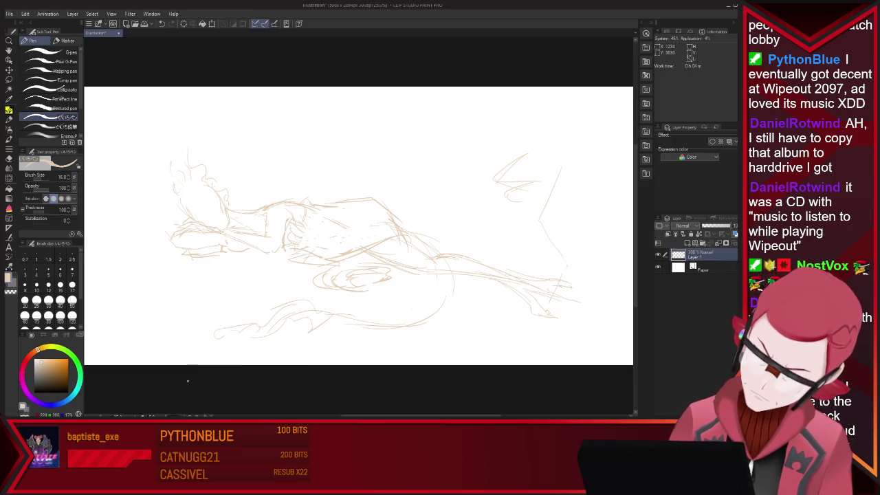
Rotate the tail tip clockwise and add short strokes at its end
key("m")
mouse_move(497, 262)
left_mouse_down()
mouse_move(535, 338)
mouse_move(574, 276)
left_mouse_up()
key("ctrl+t")
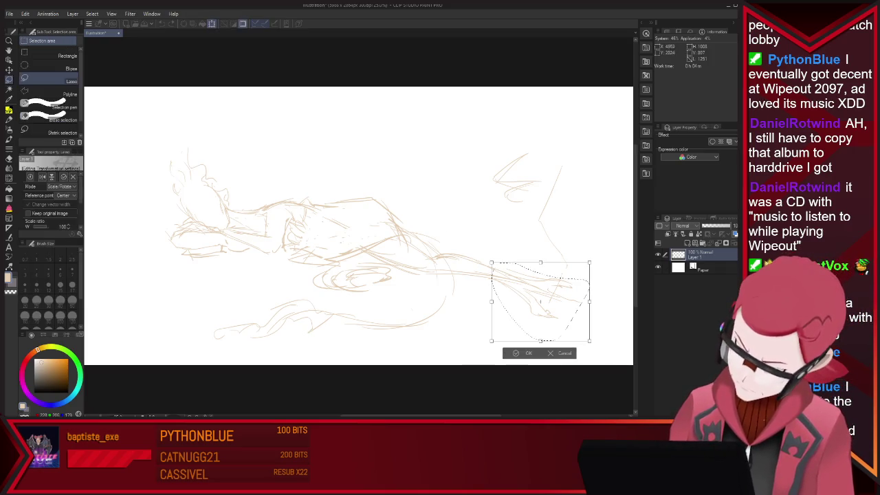
left_click_drag(595, 345, 575, 366)
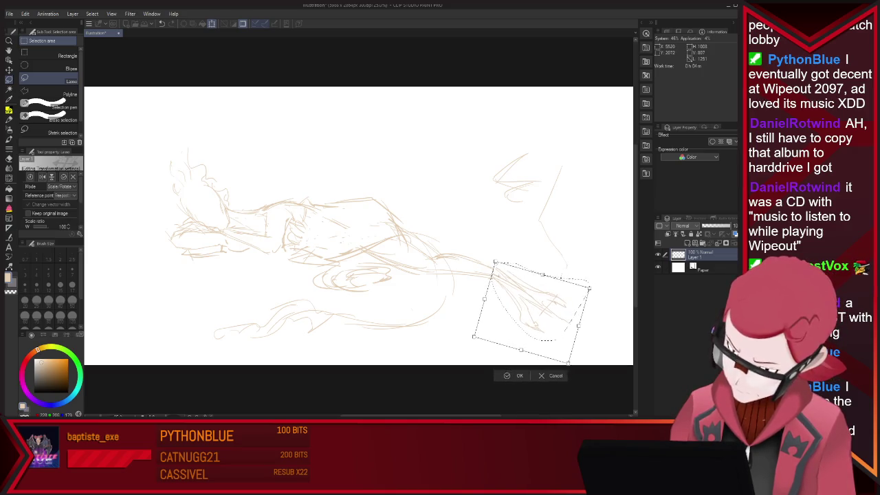
key("Return")
key("ctrl+d")
key("e")
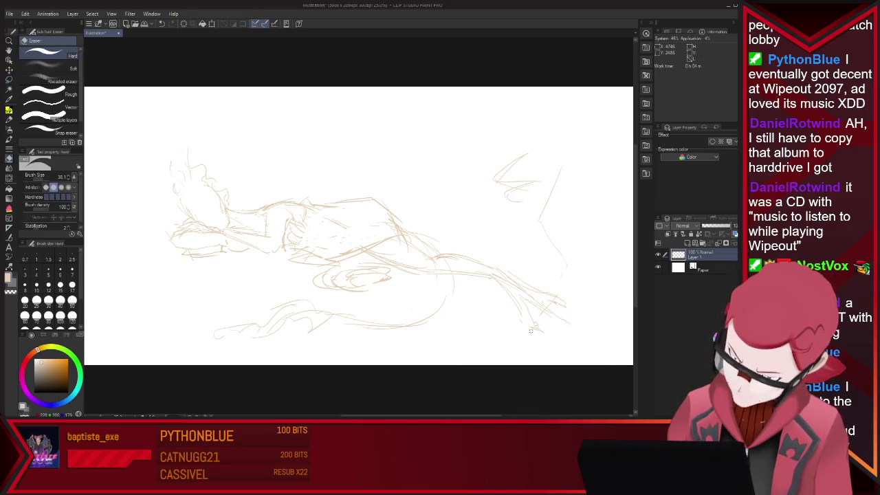
key("p")
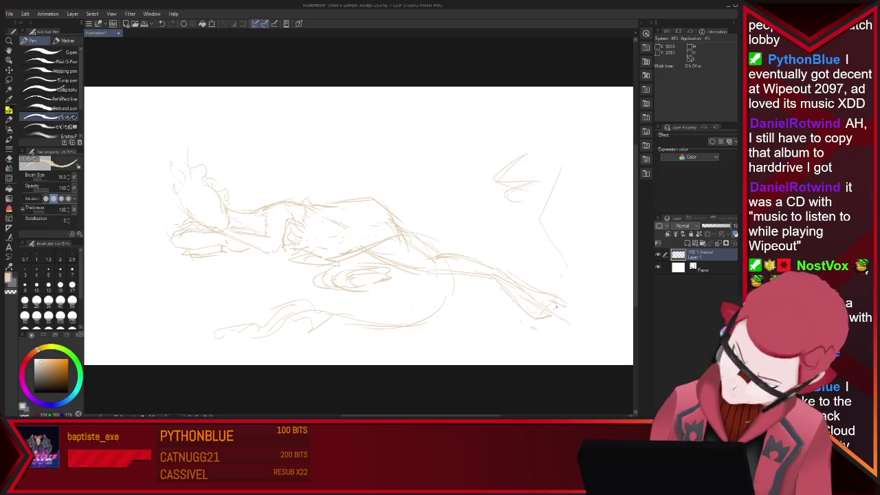
left_click_drag(550, 301, 572, 320)
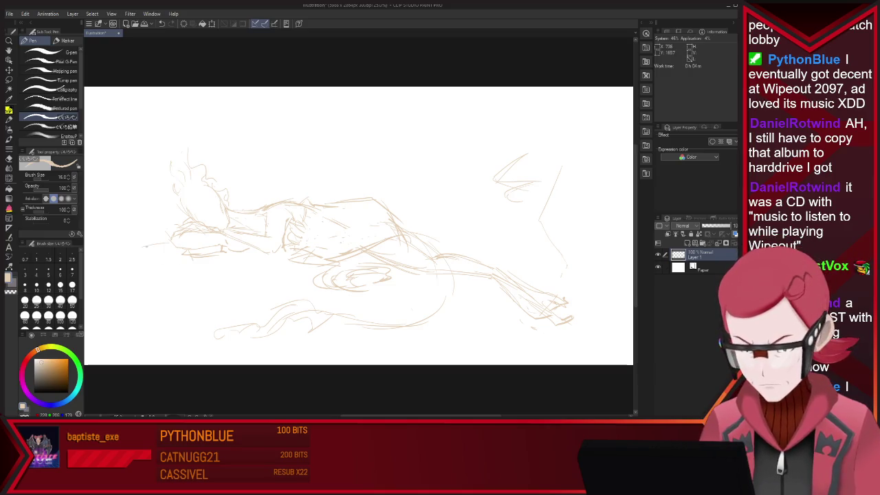
Sketch marks at the figure's left edge and a long lower arm line
mouse_move(164, 261)
left_mouse_down()
mouse_move(170, 297)
mouse_move(157, 270)
mouse_move(182, 290)
left_mouse_up()
key("e")
key("p")
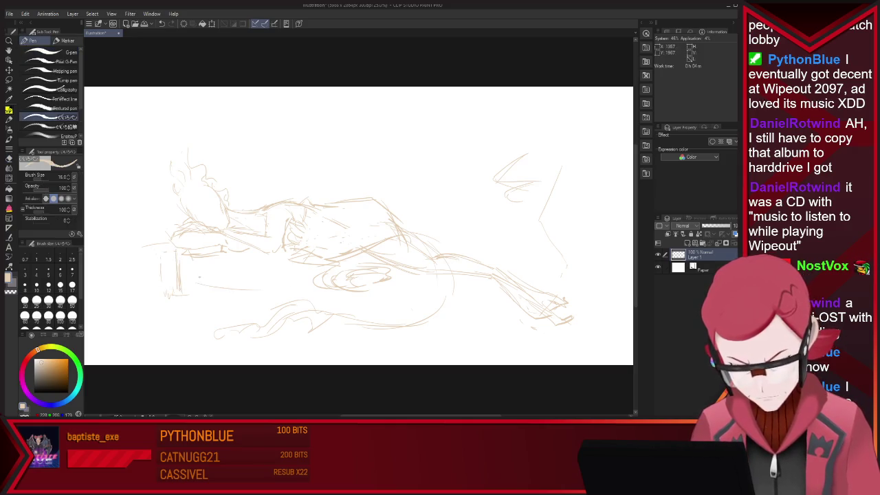
left_click_drag(225, 283, 297, 280)
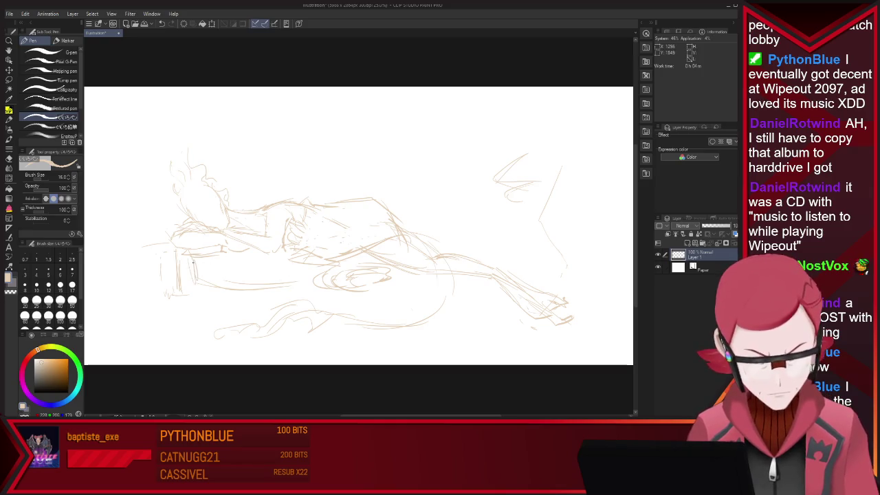
key("e")
key("p")
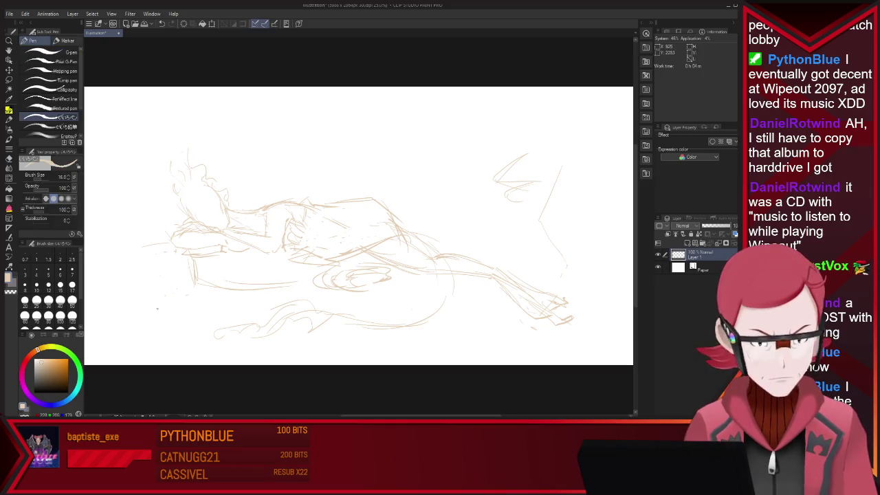
left_click_drag(199, 285, 391, 275)
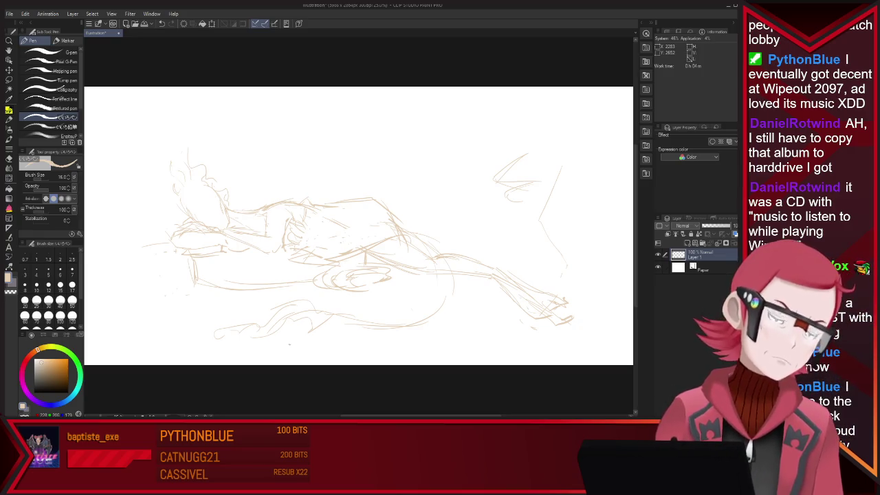
left_click_drag(253, 284, 270, 283)
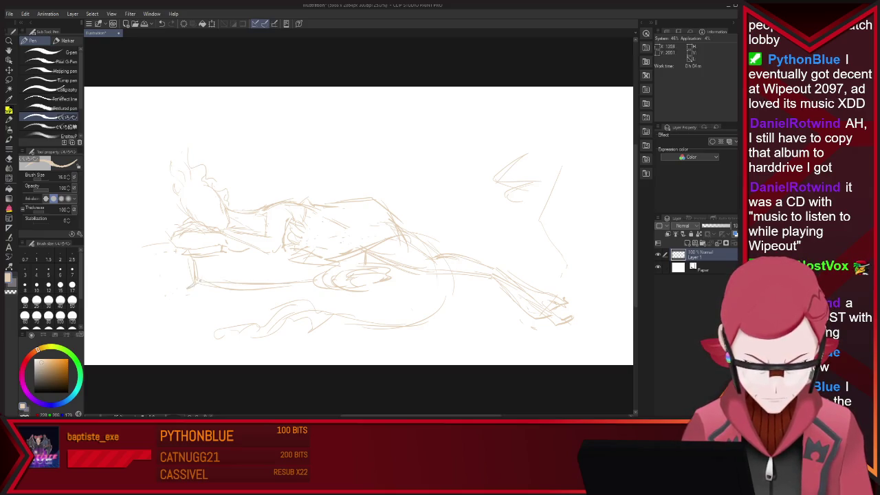
key("e")
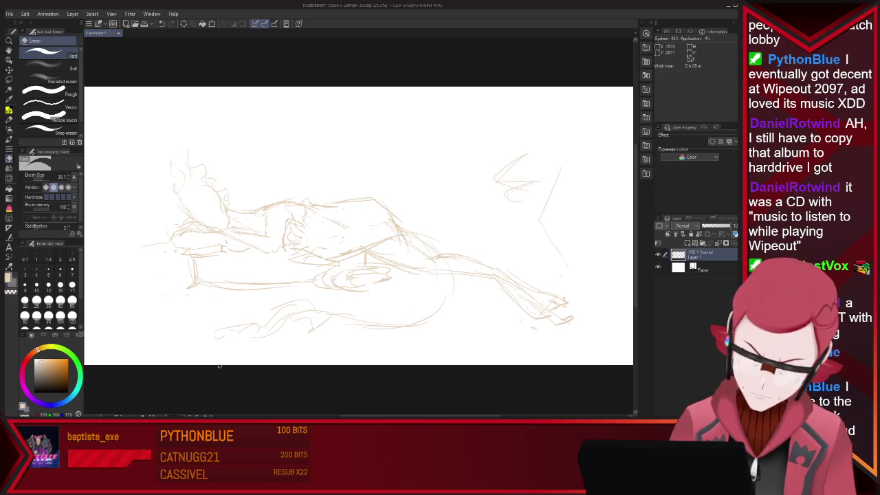
key("p")
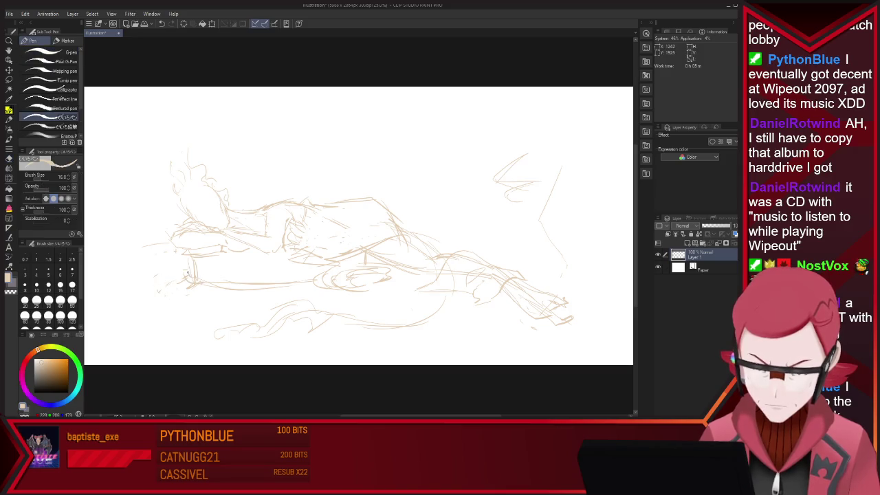
Touch up the sketch around the arms with pen and eraser
key("e")
key("p")
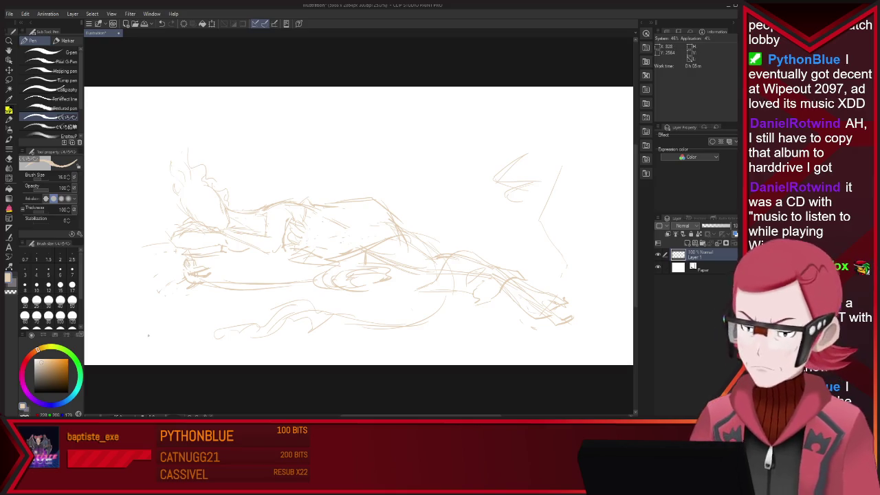
key("e")
key("p")
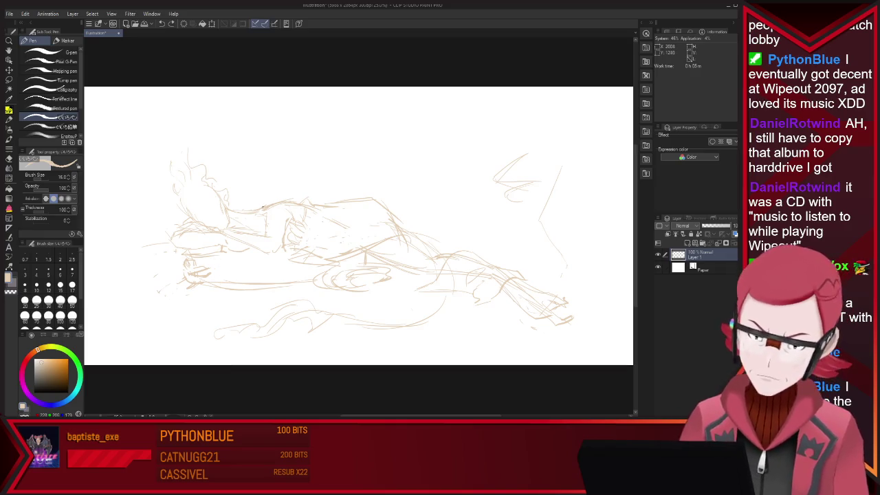
key("e")
key("p")
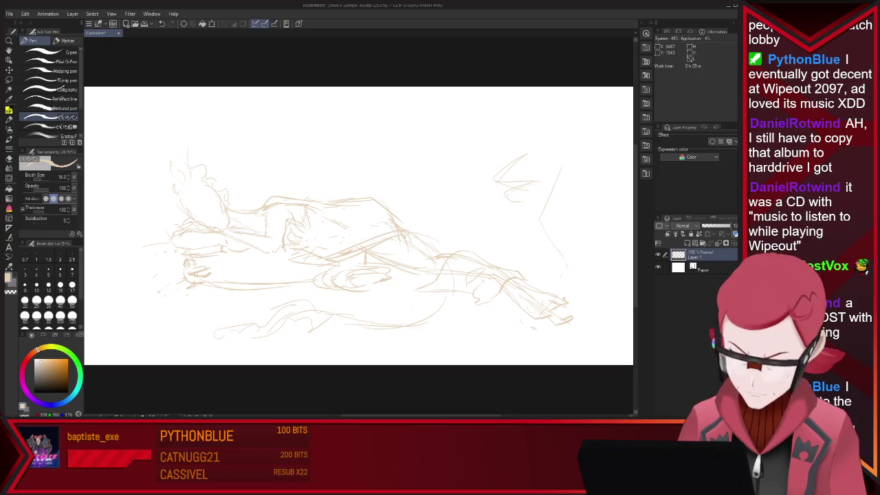
Add a short lower-left stroke and fade Layer 1 to about 20% opacity
key("e")
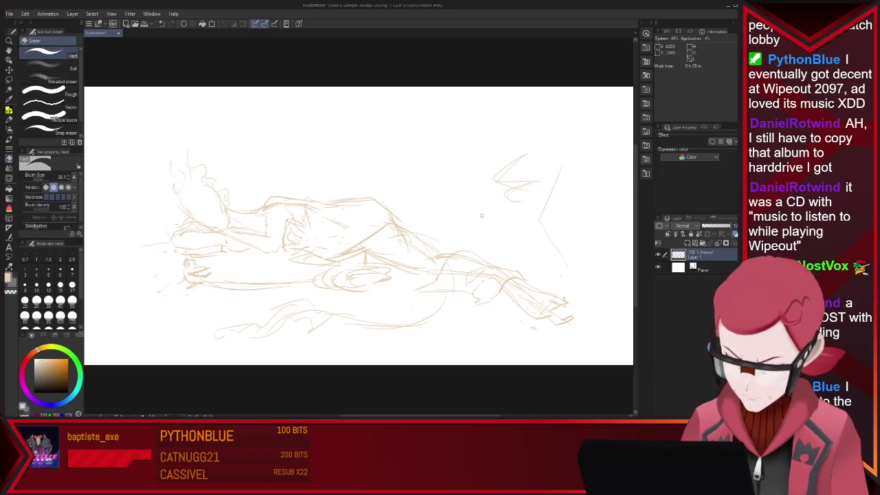
key("p")
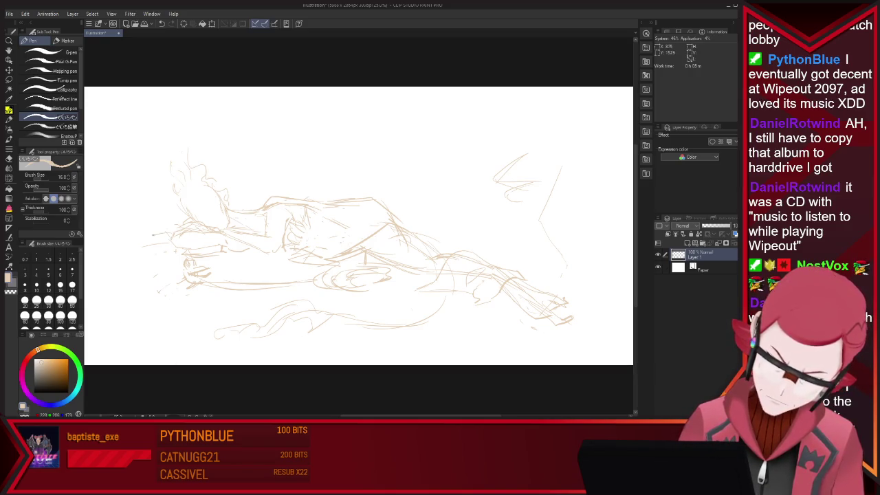
left_click_drag(167, 263, 177, 269)
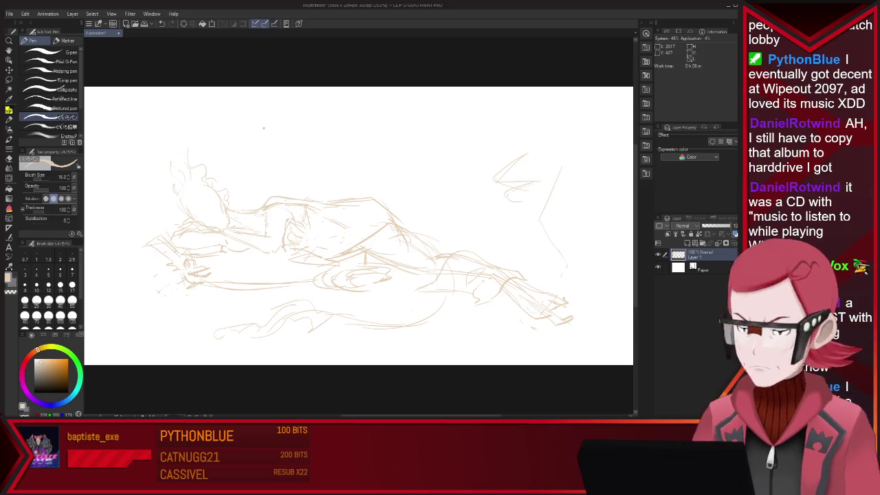
left_click_drag(732, 225, 705, 224)
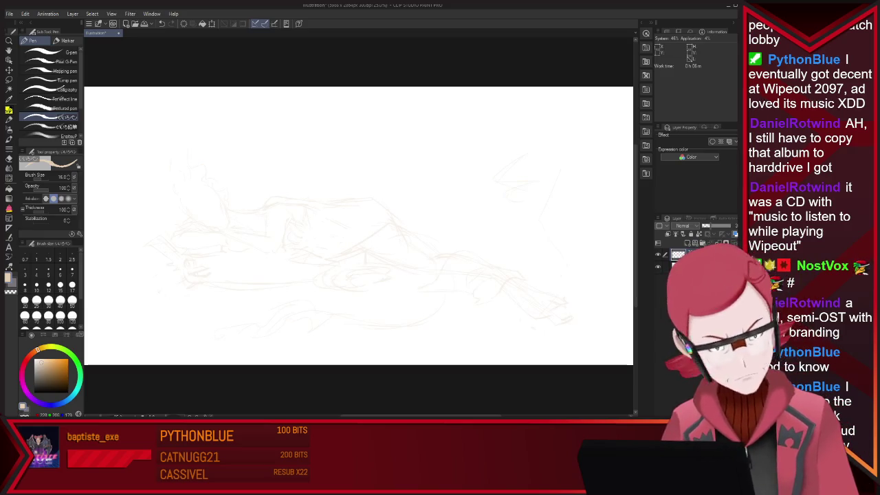
Choose black as the drawing colour and zoom in on the sketch
left_click(68, 393)
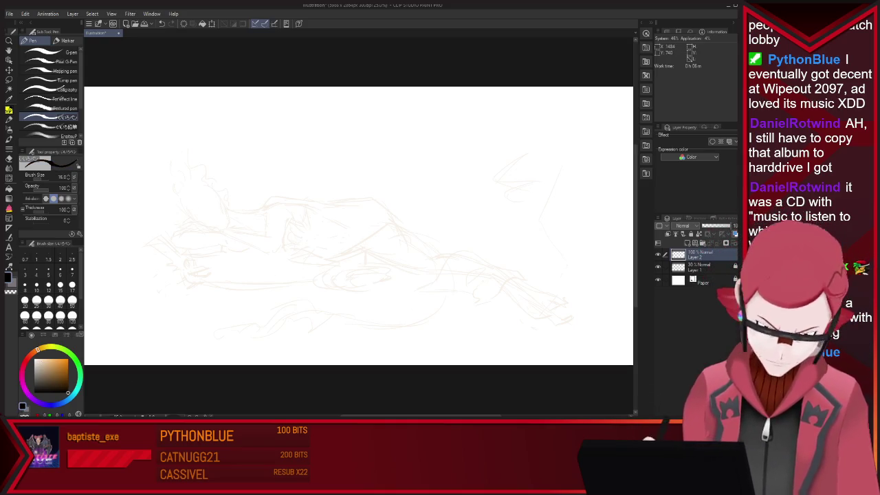
scroll(443, 205, "up", 1)
scroll(442, 204, "up", 1)
scroll(442, 205, "down", 2)
scroll(442, 204, "up", 1)
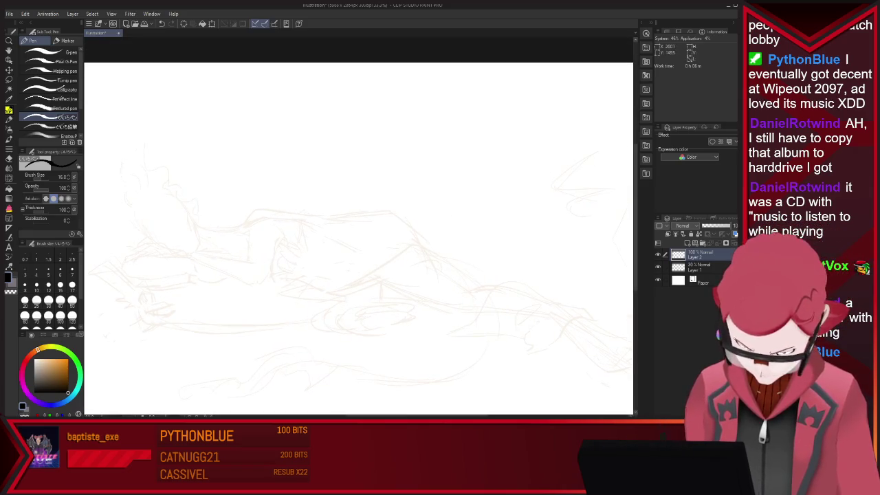
scroll(107, 264, "down", 2)
scroll(107, 264, "down", 1)
scroll(106, 264, "up", 2)
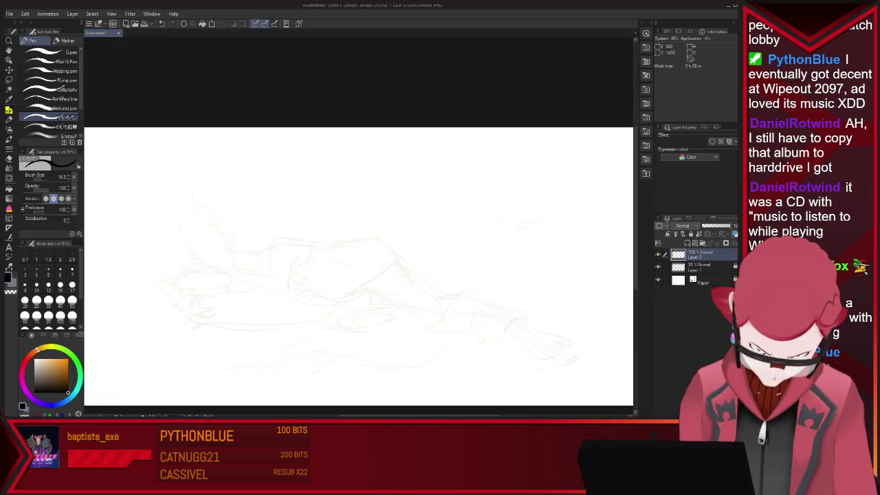
scroll(106, 264, "up", 1)
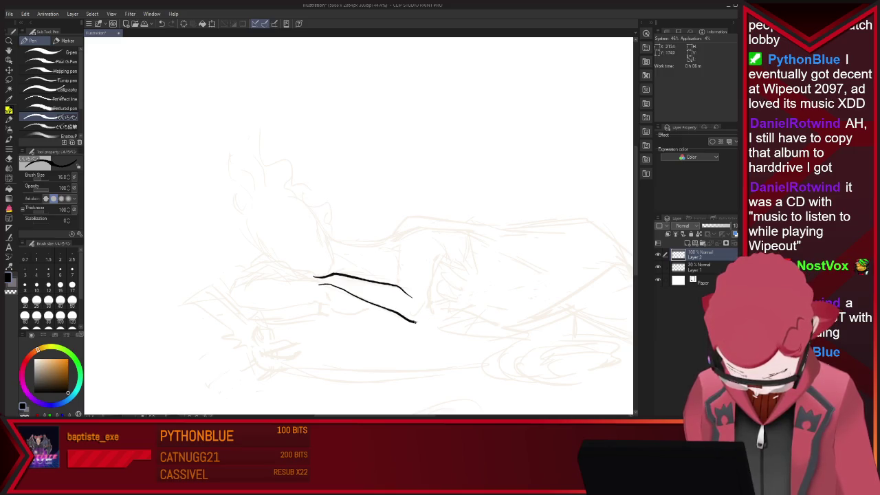
Ink the upper arm, forearm and hooked fingers of the clawed hand
mouse_move(405, 294)
left_mouse_down()
mouse_move(400, 241)
mouse_move(430, 301)
left_mouse_up()
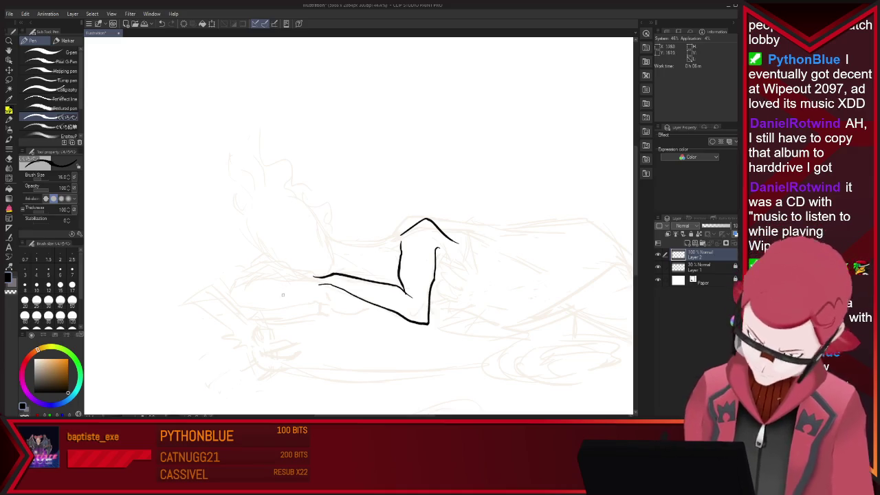
left_click_drag(309, 275, 280, 266)
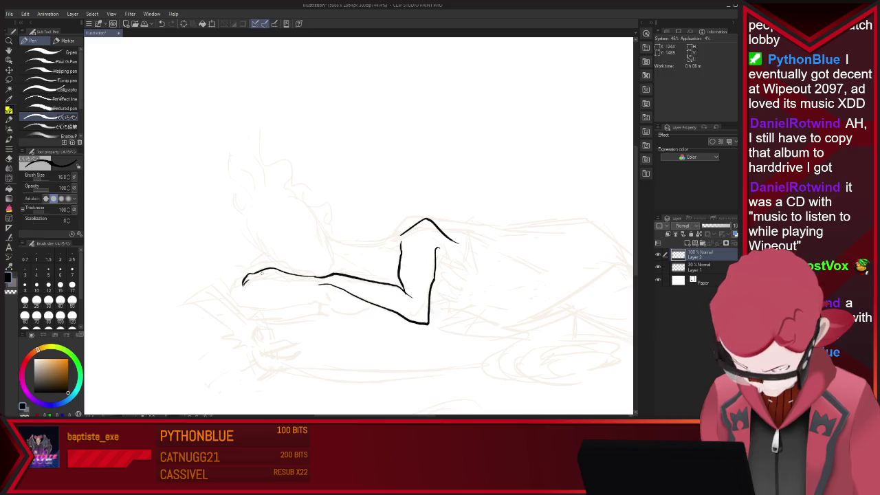
key("ctrl+z")
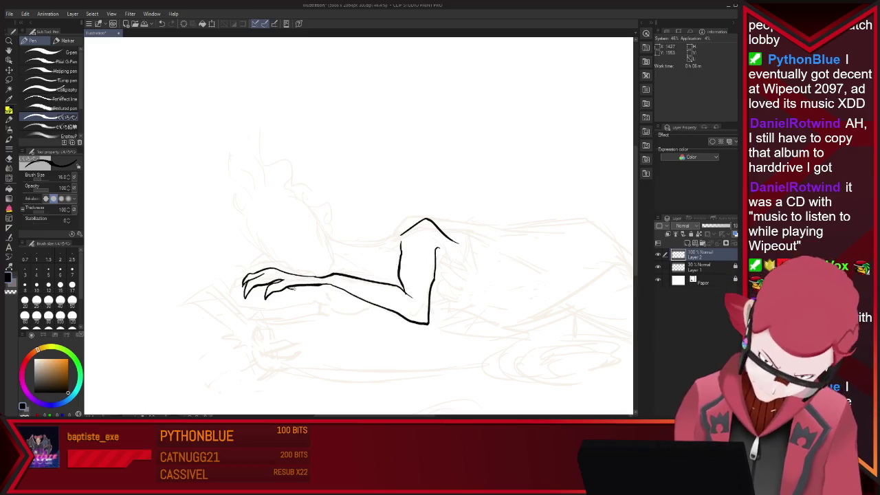
left_click_drag(297, 286, 307, 297)
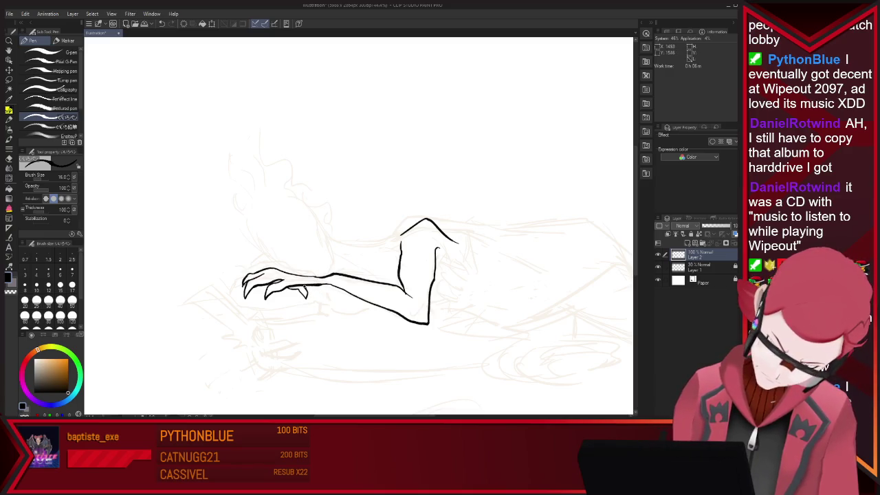
left_click_drag(313, 290, 318, 303)
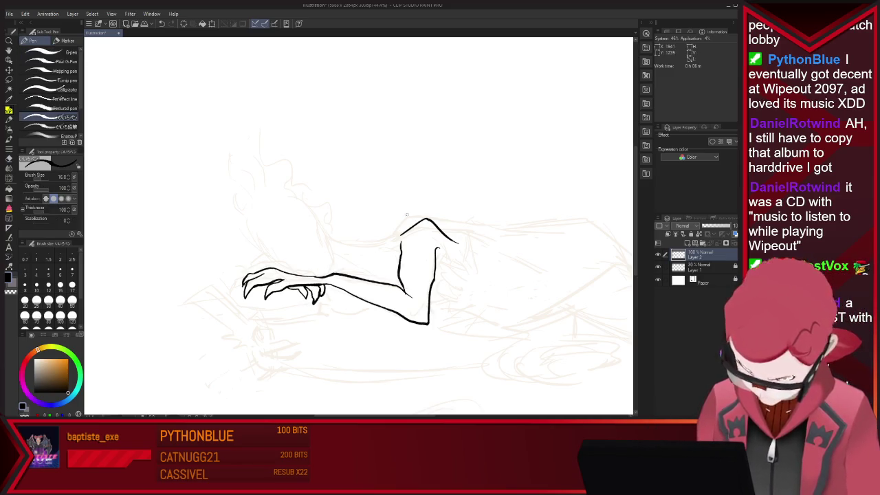
left_click_drag(258, 266, 285, 261)
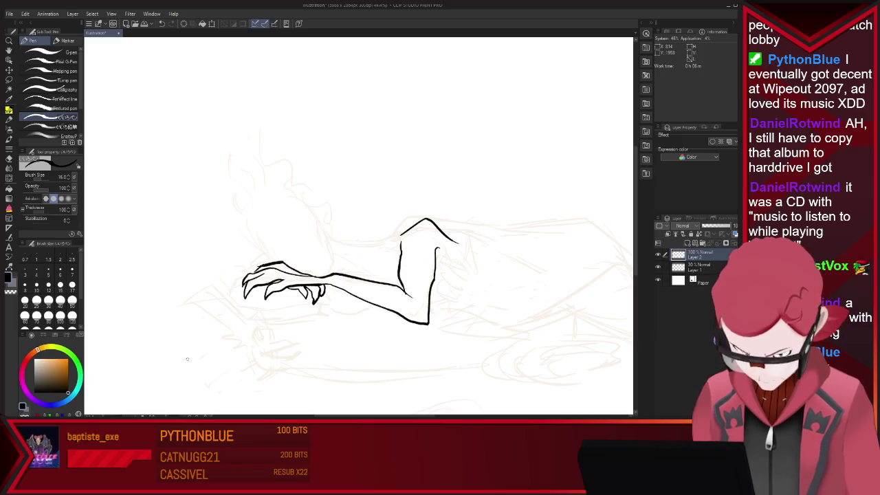
Ink the angled lower forearm line and start the head outline
key("e")
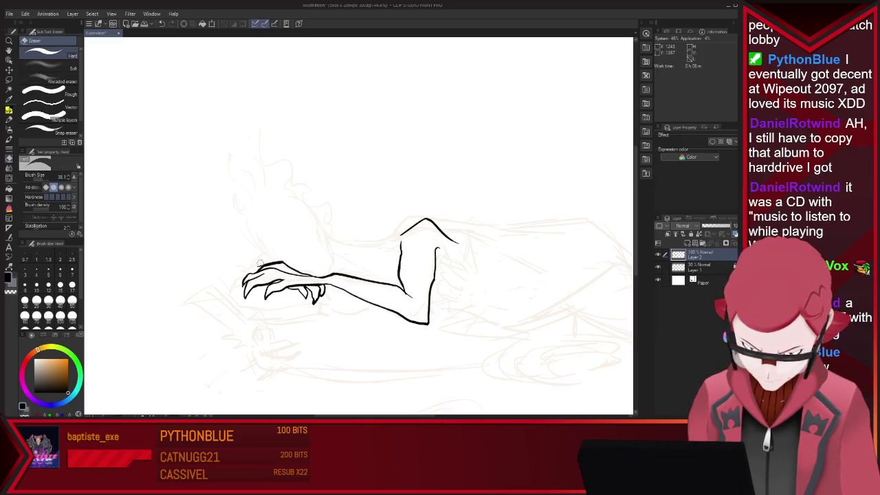
key("p")
mouse_move(235, 305)
left_mouse_down()
mouse_move(229, 323)
mouse_move(265, 333)
left_mouse_up()
key("ctrl+z")
left_click_drag(241, 305, 268, 321)
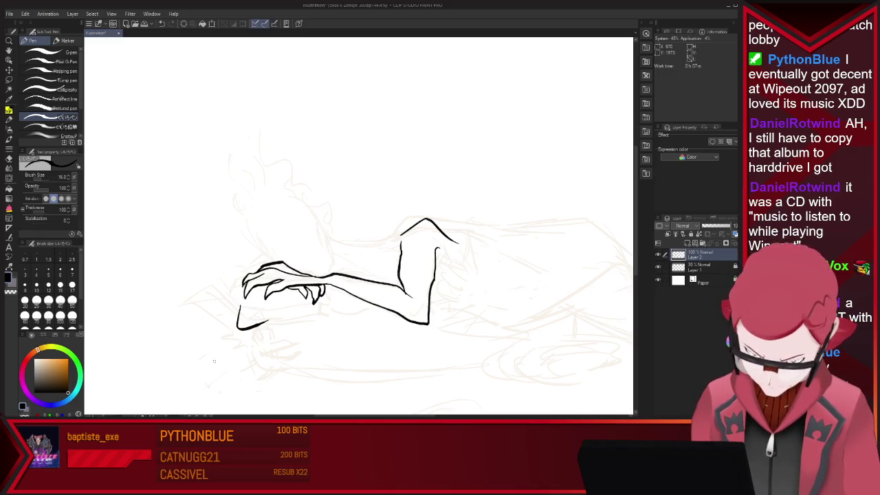
left_click_drag(318, 230, 326, 248)
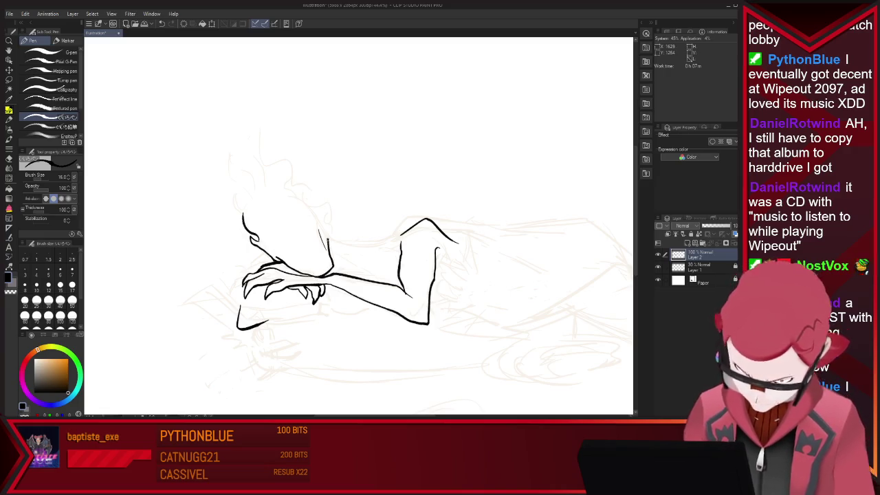
Extend the head contour toward the shoulder and ink curly flame hair atop the head
left_click_drag(319, 223, 330, 256)
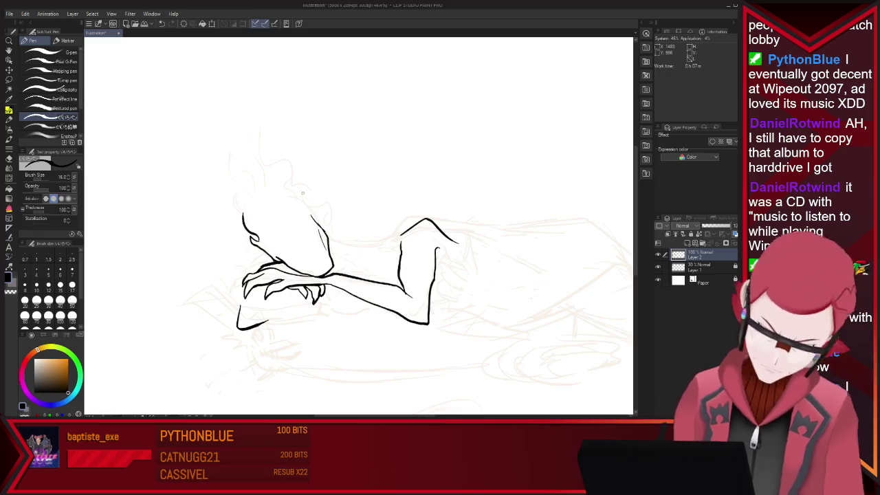
left_click_drag(320, 220, 315, 201)
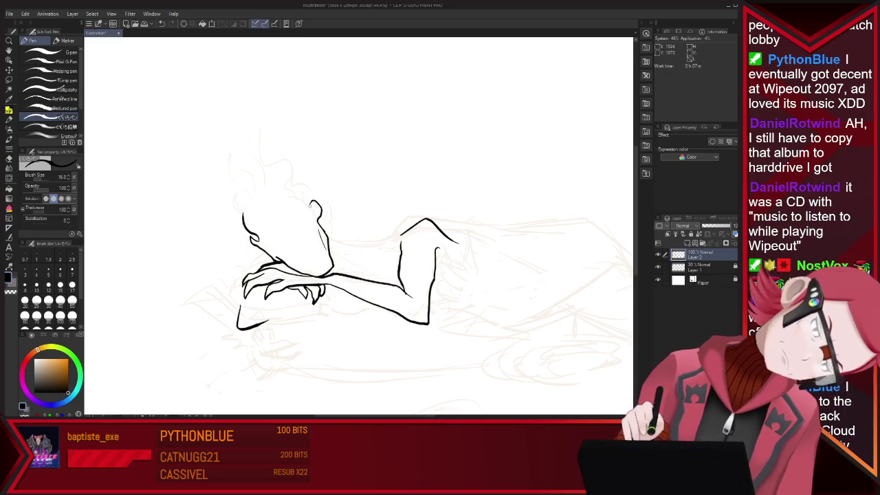
key("ctrl+z")
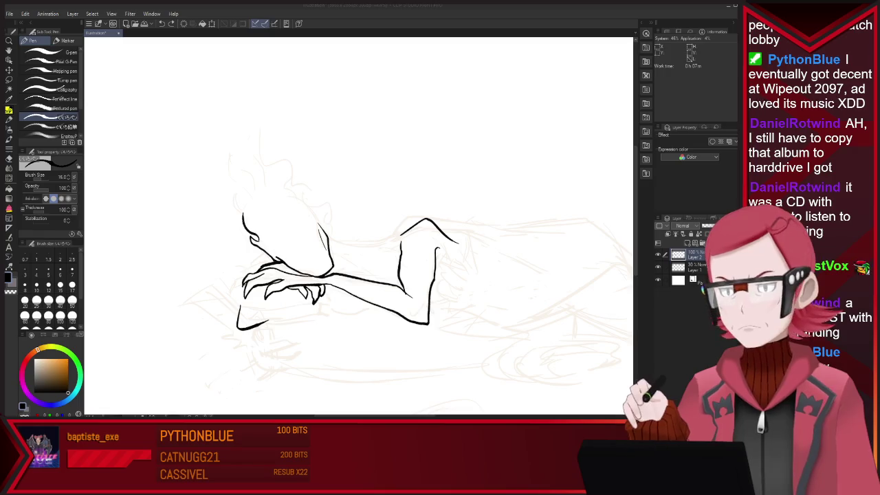
left_click(237, 204)
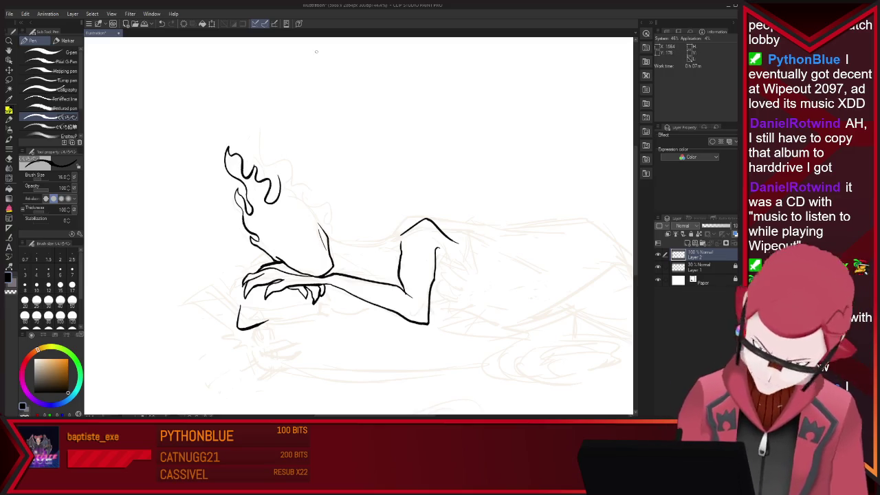
key("ctrl+z")
mouse_move(242, 171)
left_mouse_down()
mouse_move(246, 154)
mouse_move(277, 194)
mouse_move(310, 198)
left_mouse_up()
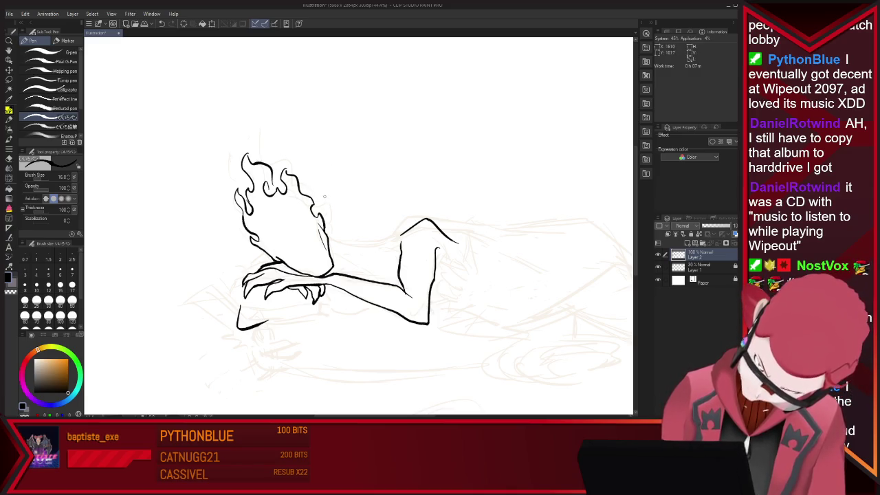
Touch up the flame-hair tips, alternating between the Pen and Eraser
key("e")
key("p")
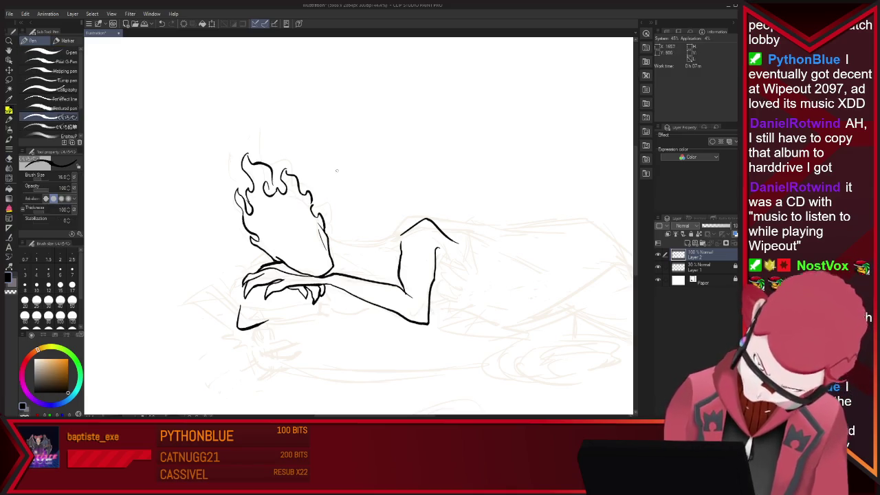
key("e")
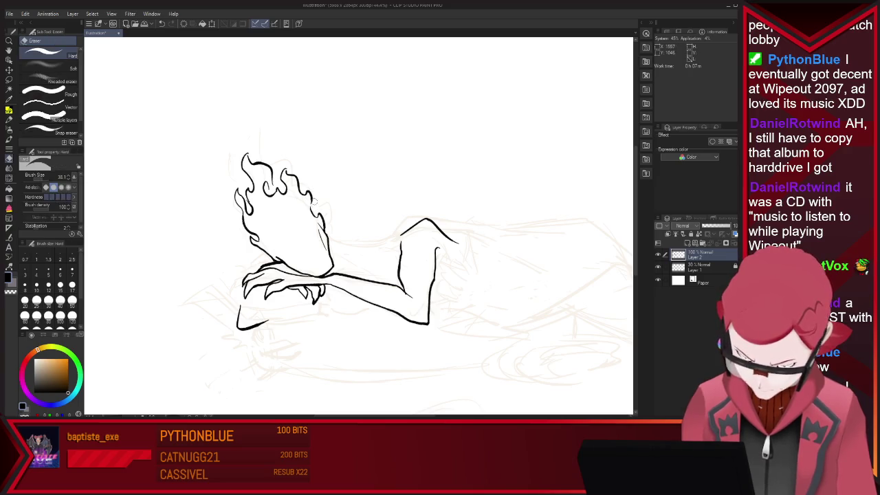
key("p")
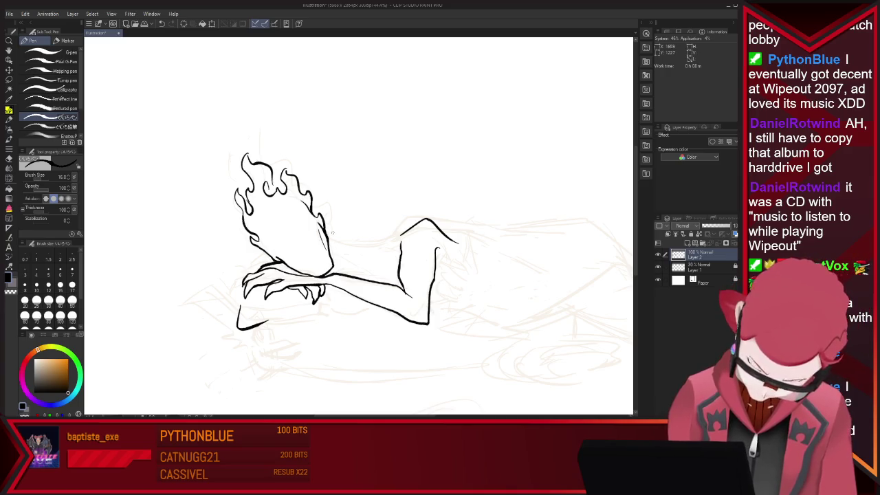
key("e")
key("p")
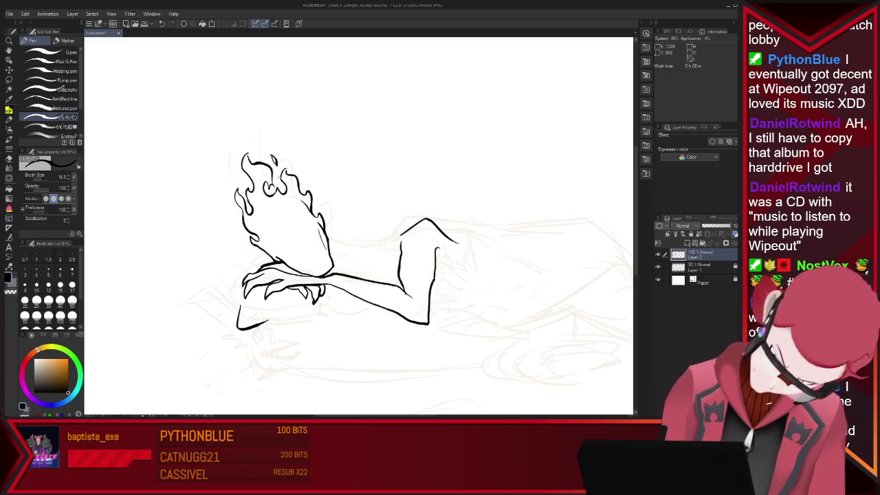
key("e")
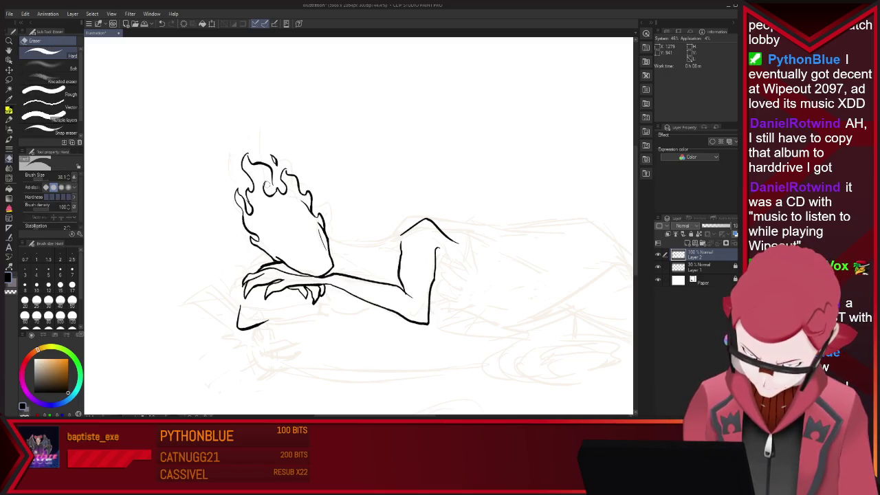
key("p")
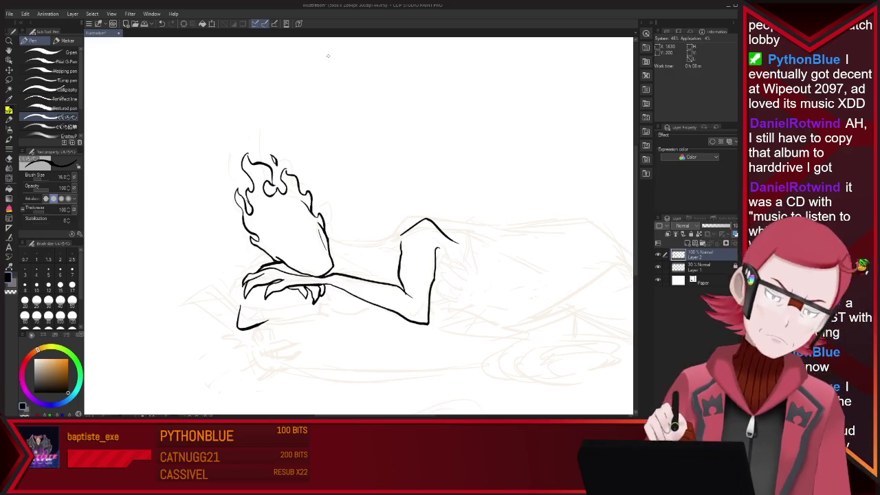
key("e")
key("p")
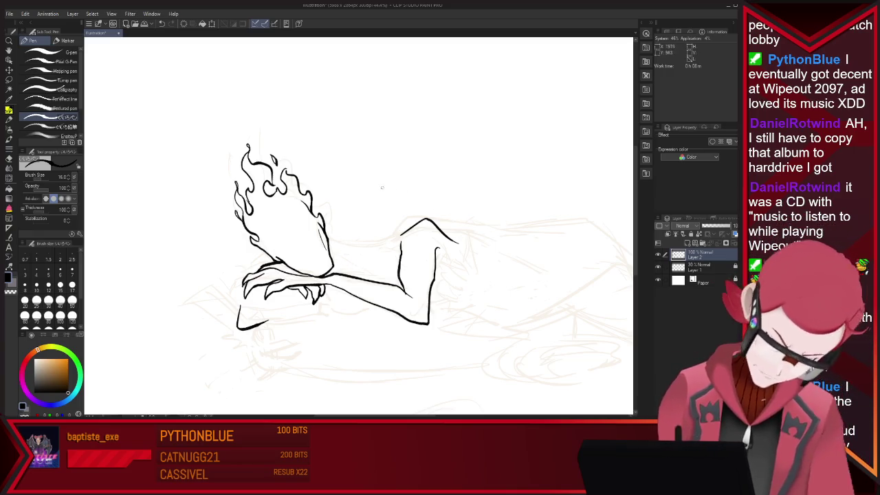
key("e")
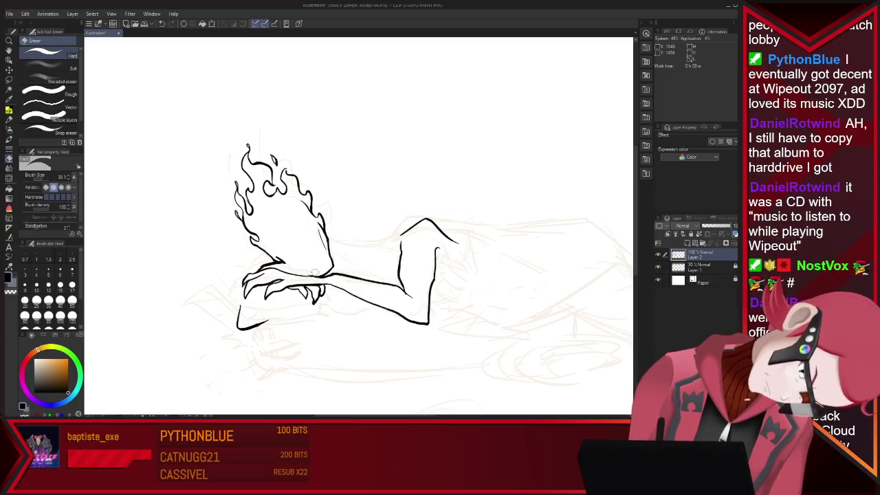
key("p")
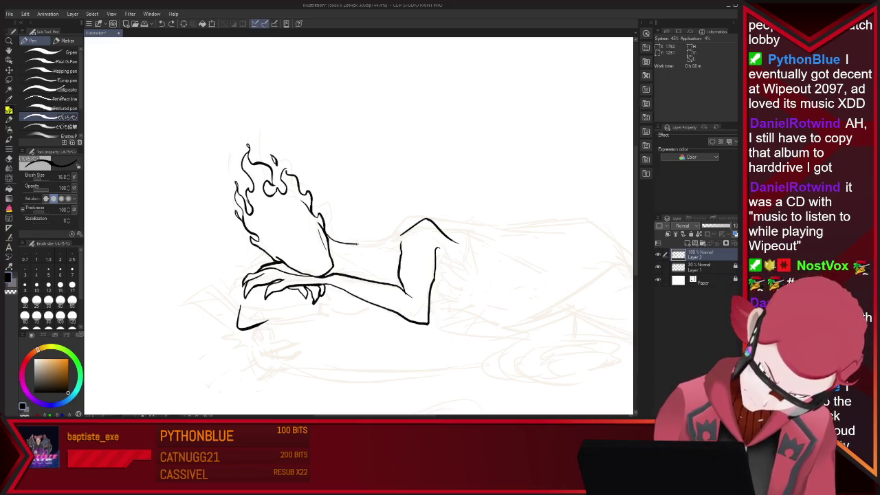
Replace the overlong shoulder stroke with a short line across the chest
key("ctrl+z")
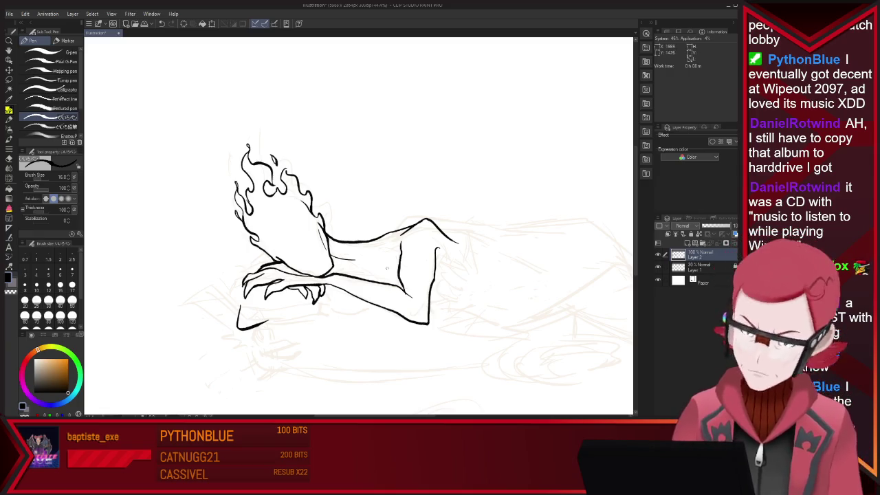
left_click_drag(332, 259, 354, 259)
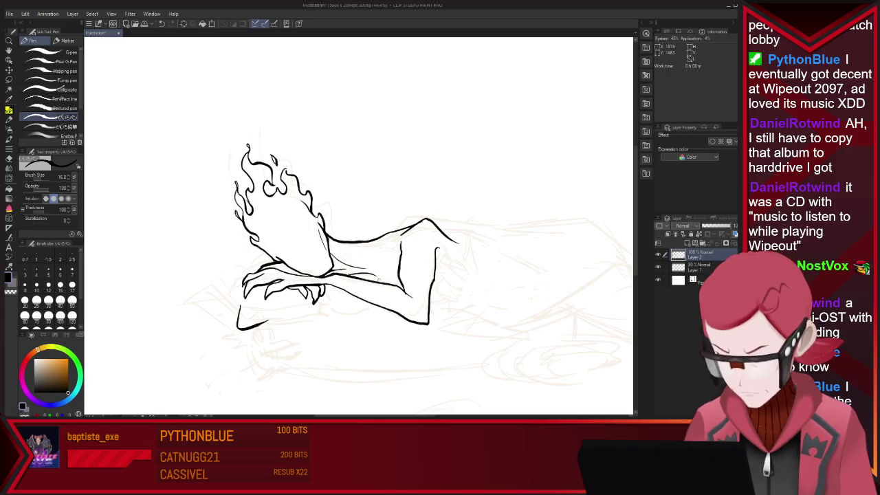
key("e")
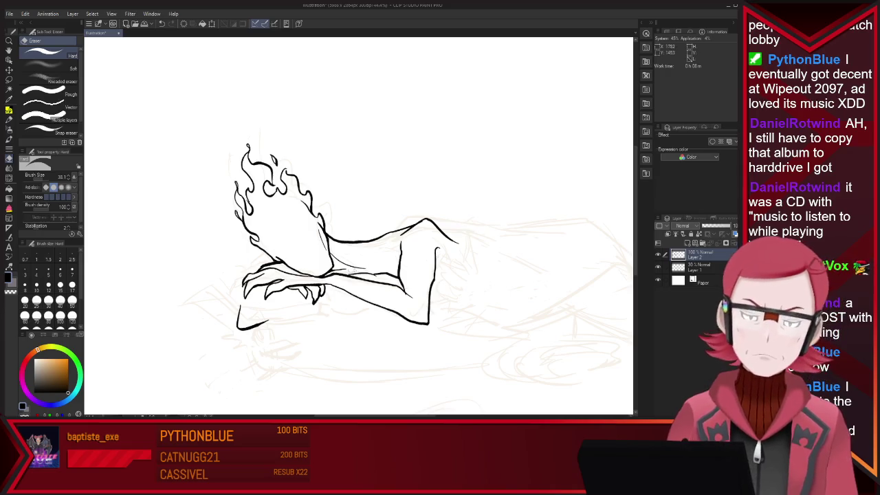
key("p")
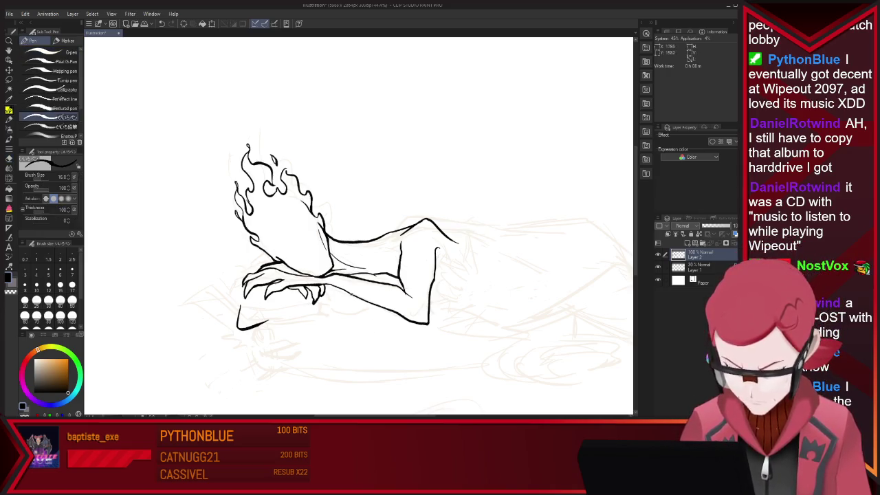
key("e")
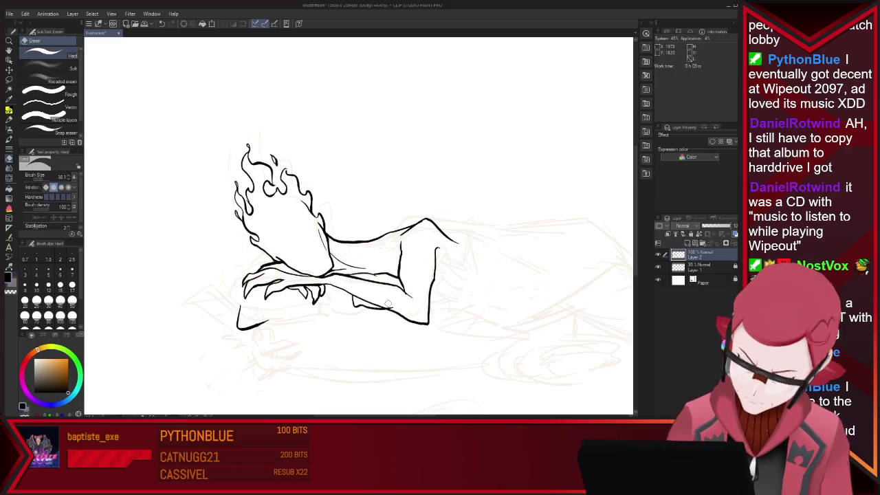
key("p")
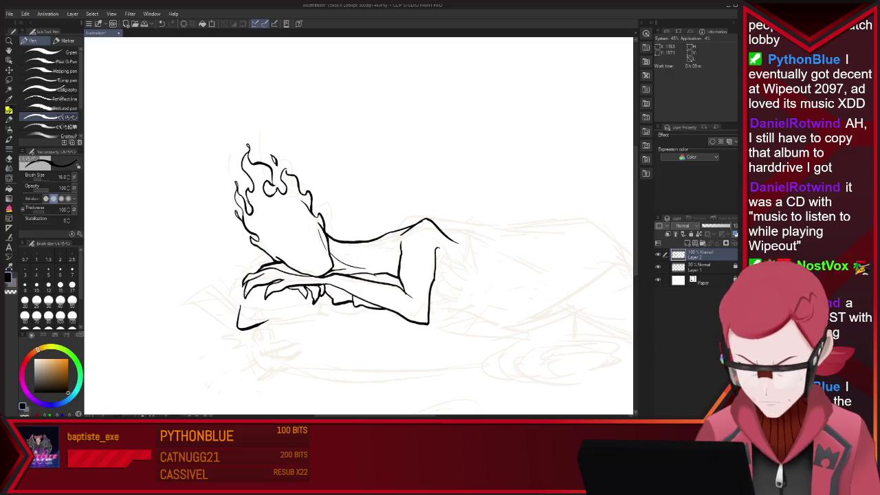
Clean up the arm lines with Pen/Eraser, then sweep a long curve beneath the folded arms
key("e")
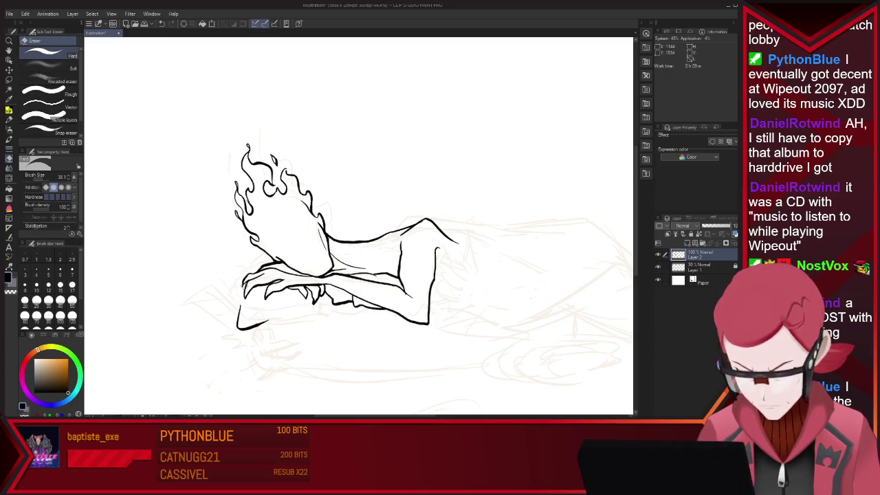
key("p")
key("e")
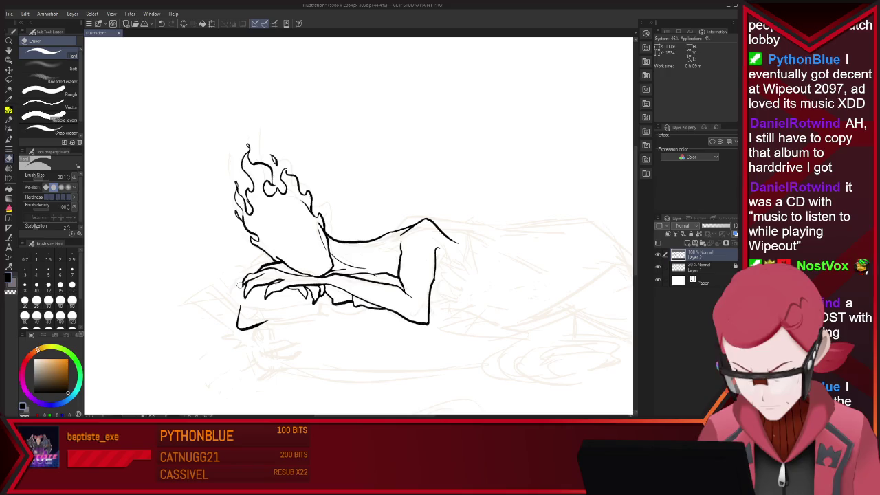
key("p")
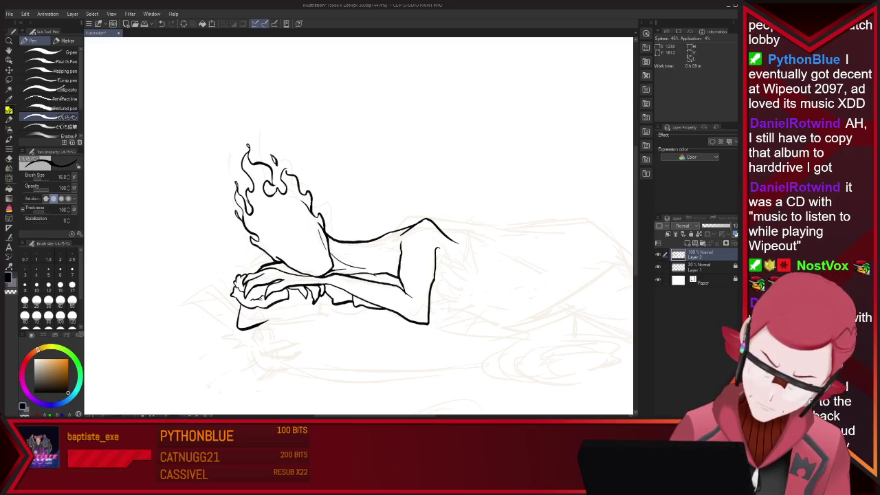
key("e")
key("p")
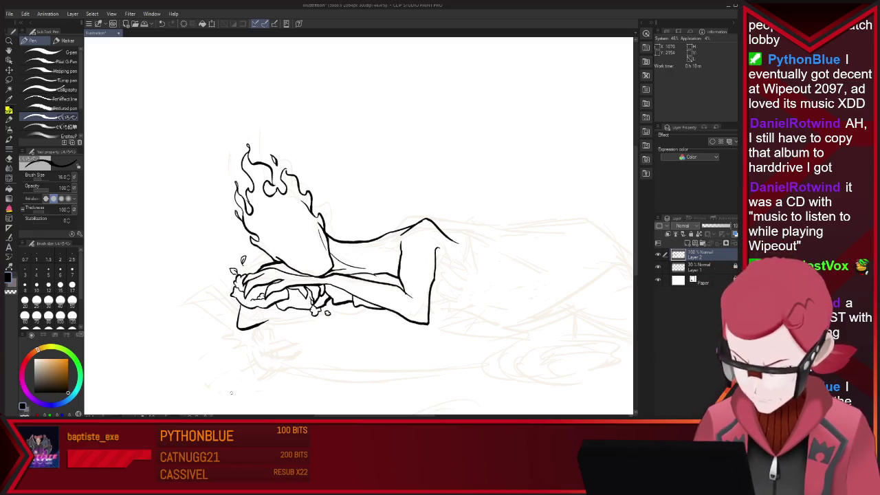
key("e")
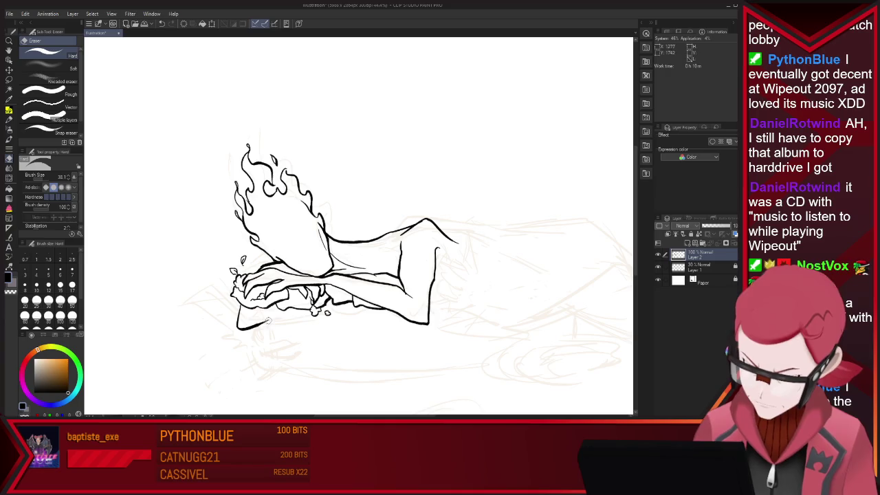
key("p")
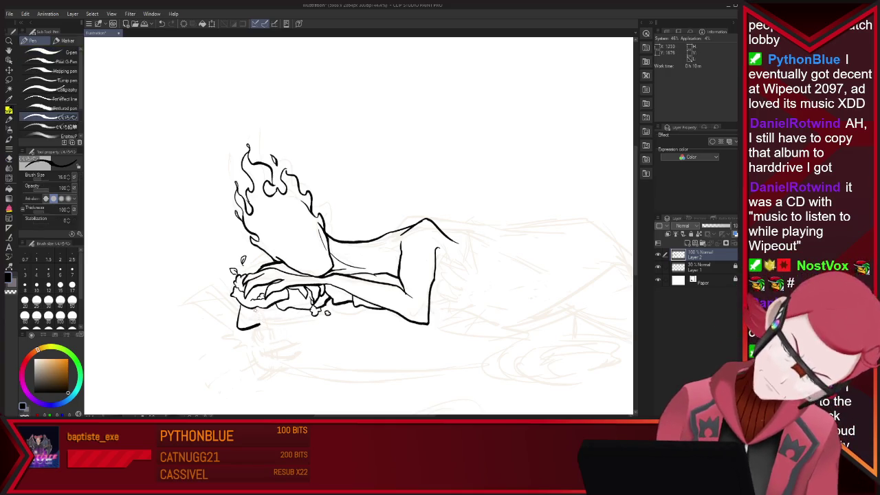
mouse_move(259, 325)
left_mouse_down()
mouse_move(265, 357)
mouse_move(412, 368)
left_mouse_up()
Redraw a flatter, shorter line along the figure's base
key("e")
key("p")
key("ctrl+z")
left_click_drag(267, 352, 486, 353)
key("ctrl+z")
left_click_drag(272, 347, 451, 344)
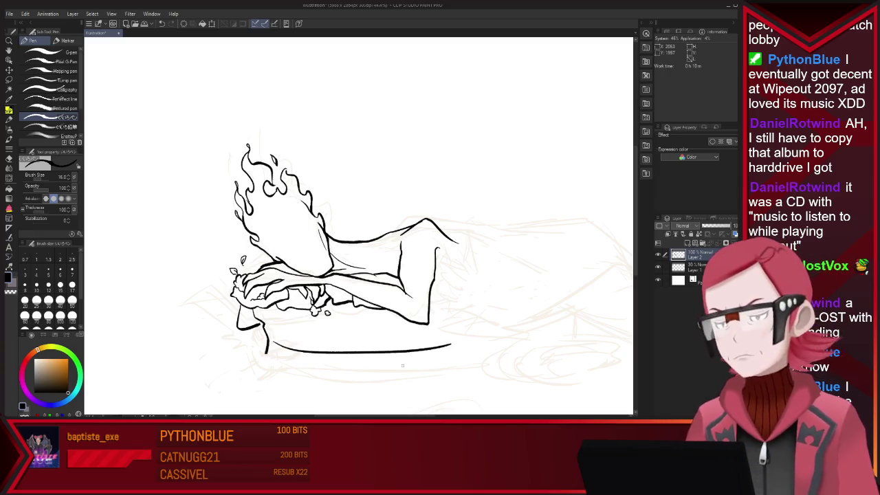
key("e")
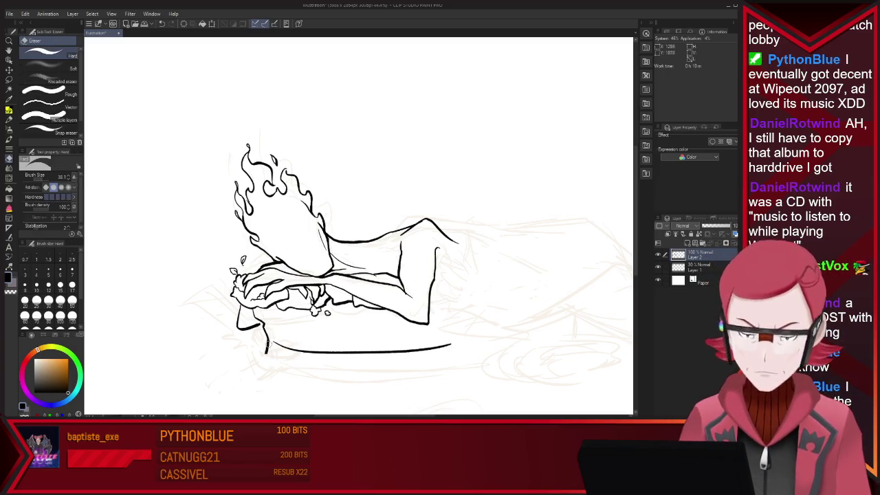
key("p")
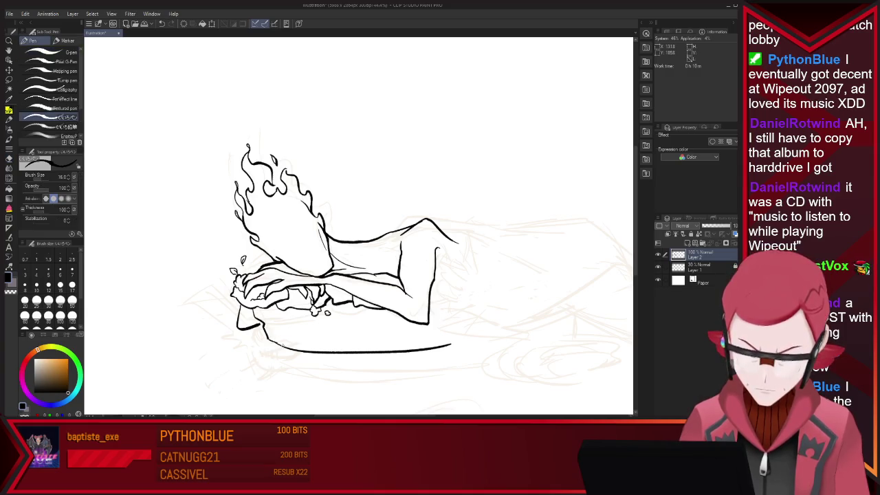
Redraw a longer line beneath the head and a shorter under-arm stroke to the right
left_click_drag(265, 327, 354, 331)
key("ctrl+z")
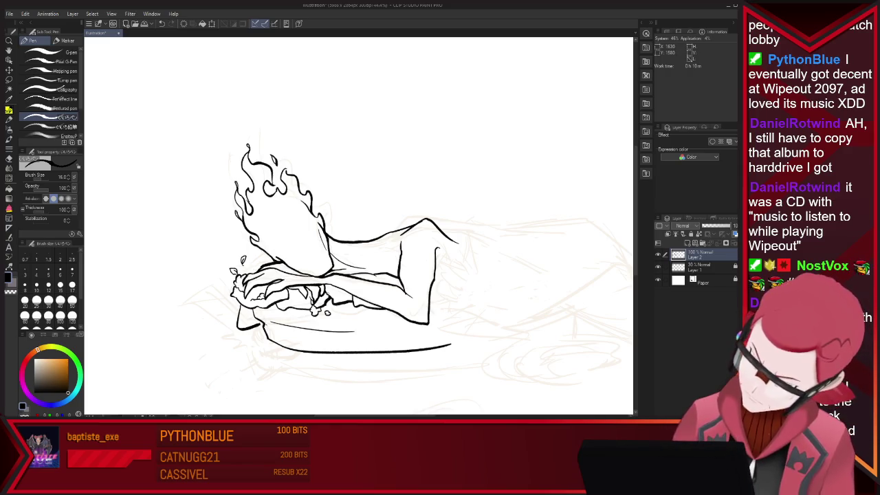
left_click_drag(272, 321, 365, 329)
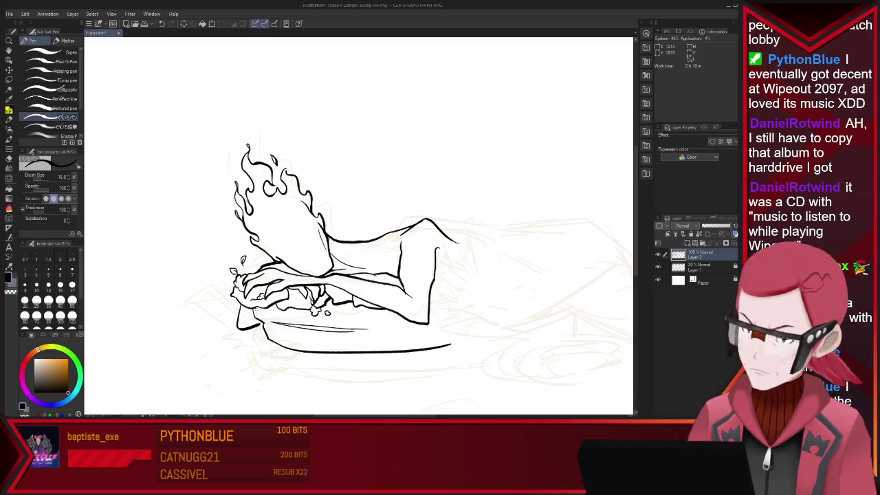
left_click_drag(399, 329, 473, 319)
key("ctrl+z")
left_click_drag(398, 329, 465, 321)
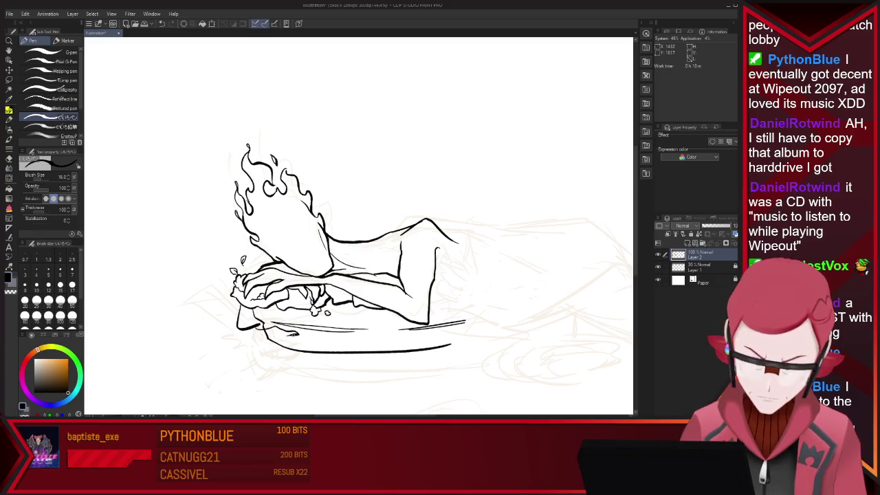
key("e")
key("p")
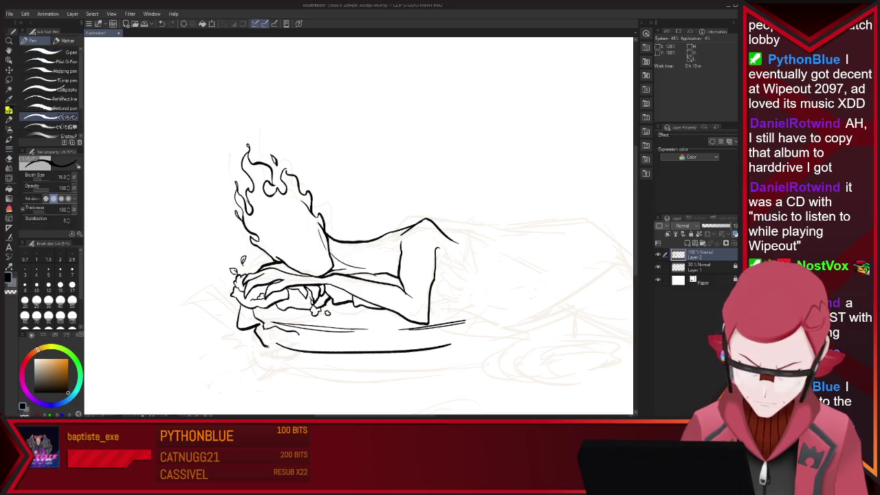
Add a short fold line in the lower-left cloth and tidy the contour with the Eraser
key("e")
key("p")
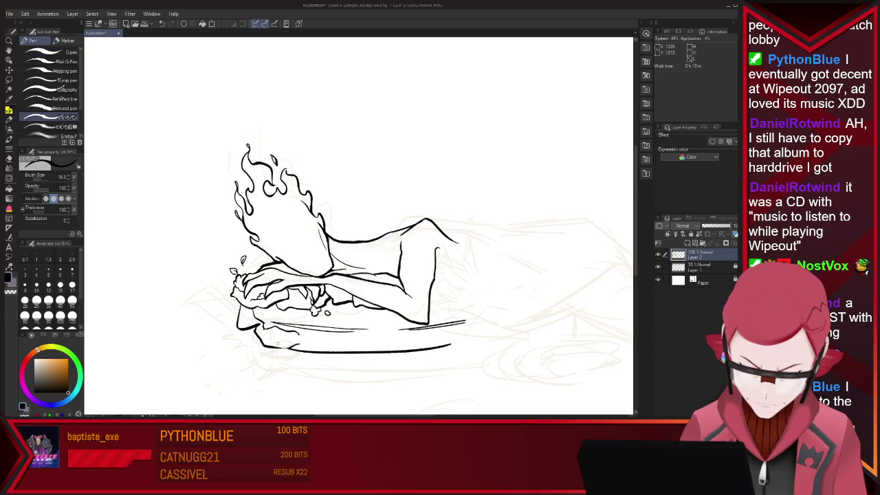
left_click_drag(308, 338, 276, 334)
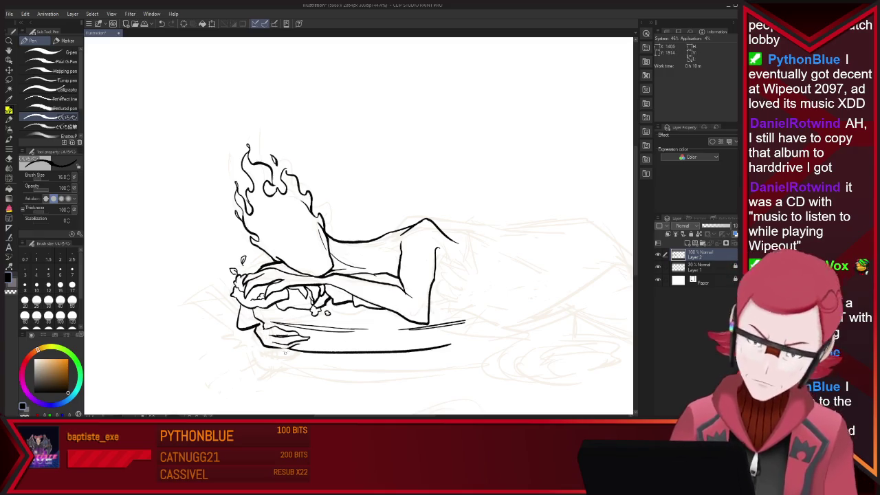
key("e")
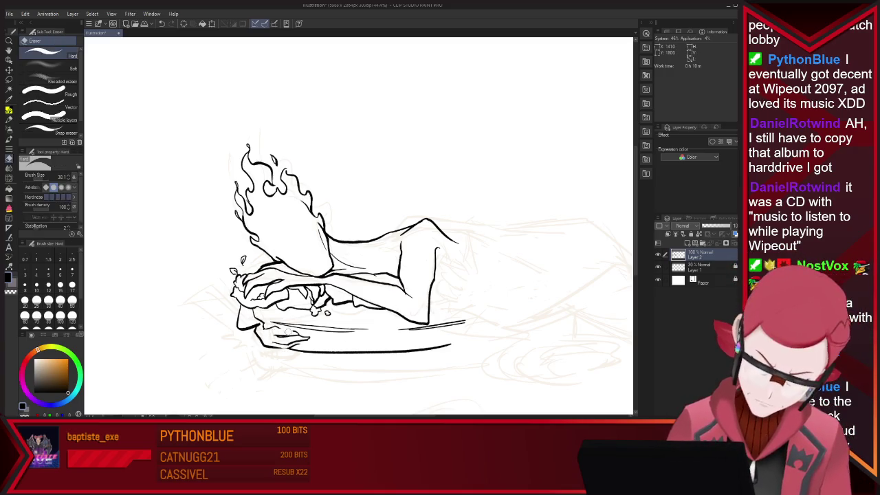
key("p")
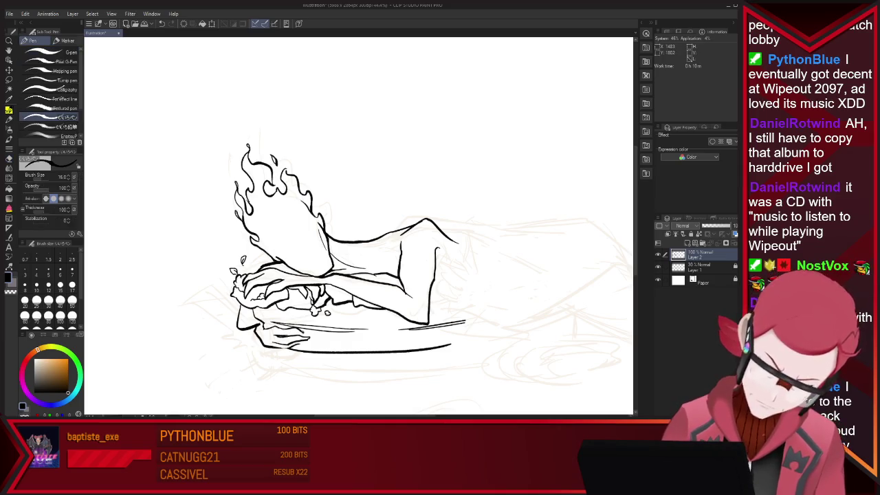
key("e")
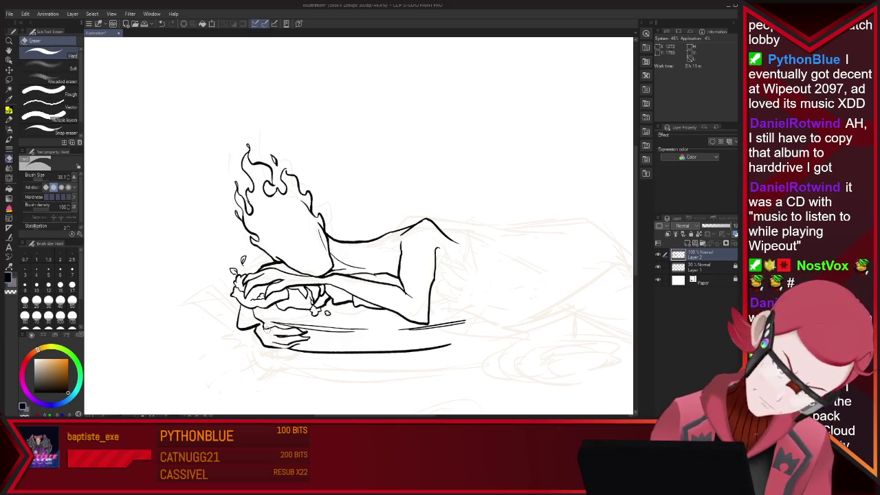
key("p")
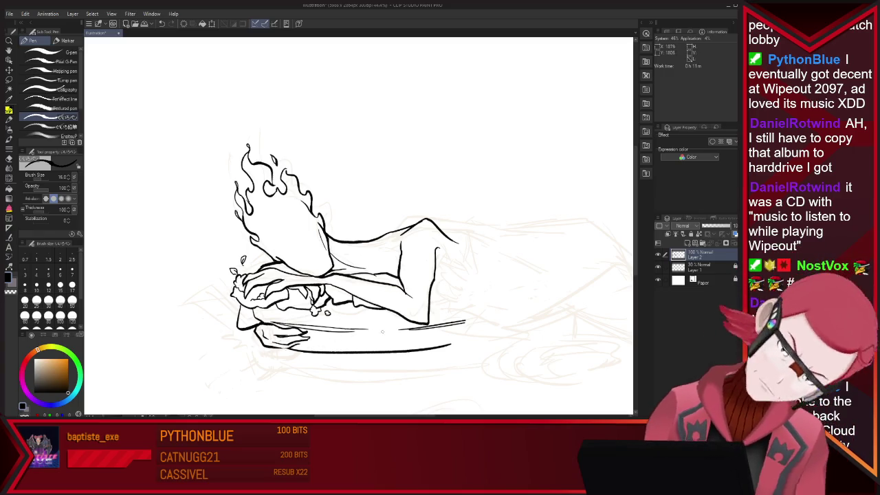
key("e")
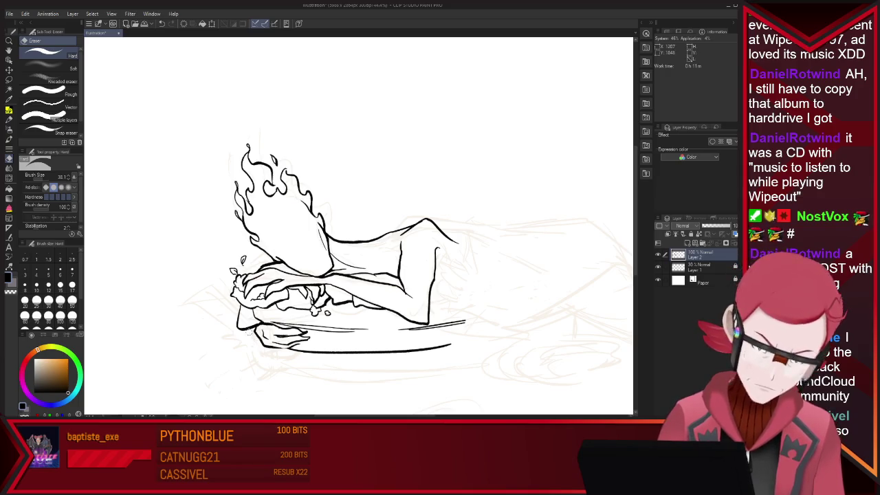
key("p")
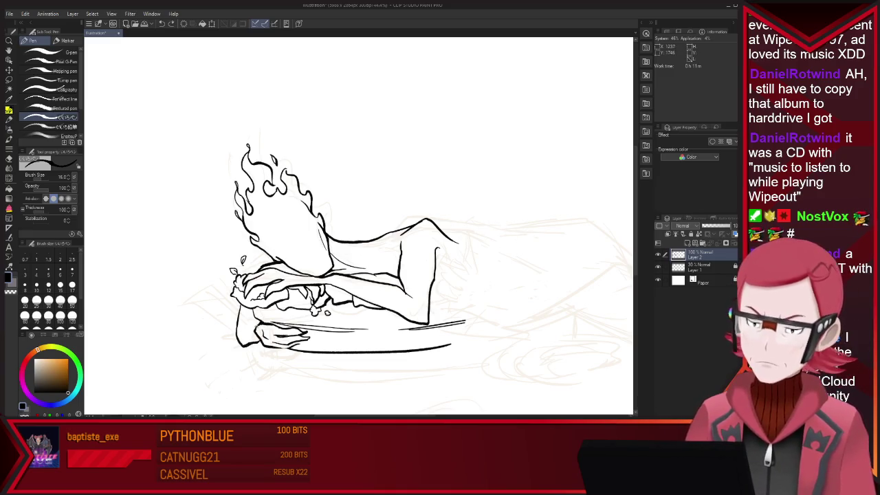
key("e")
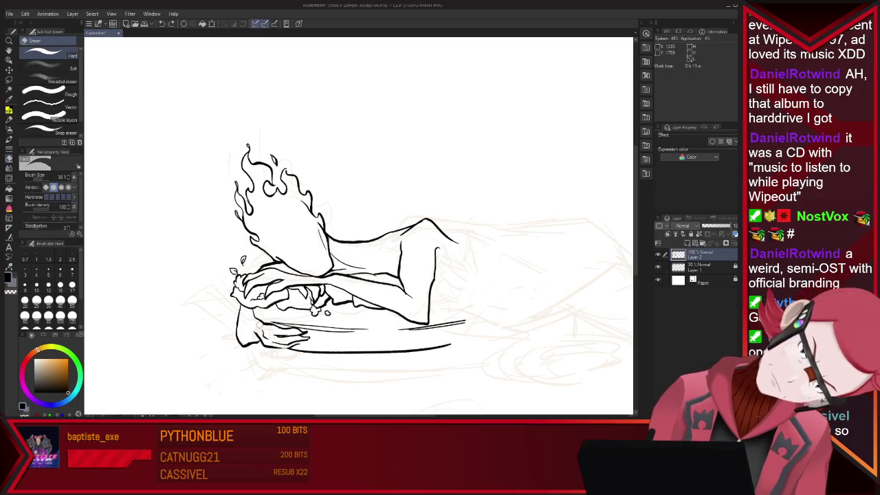
key("p")
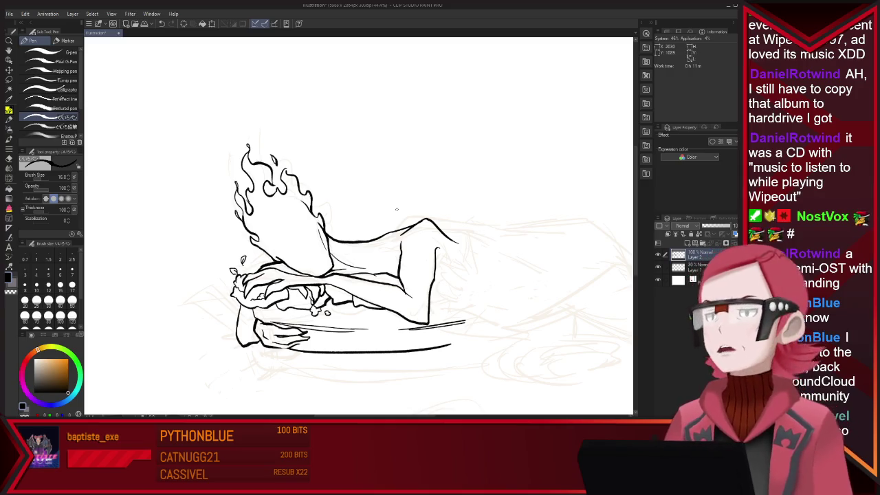
Erase the stray vertical stroke at the lower left and clean the base line's end
key("e")
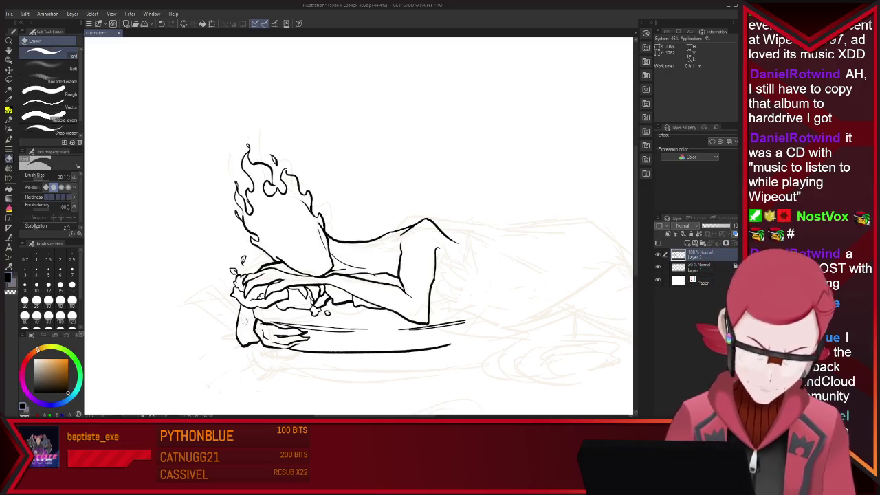
left_click_drag(236, 305, 239, 347)
key("p")
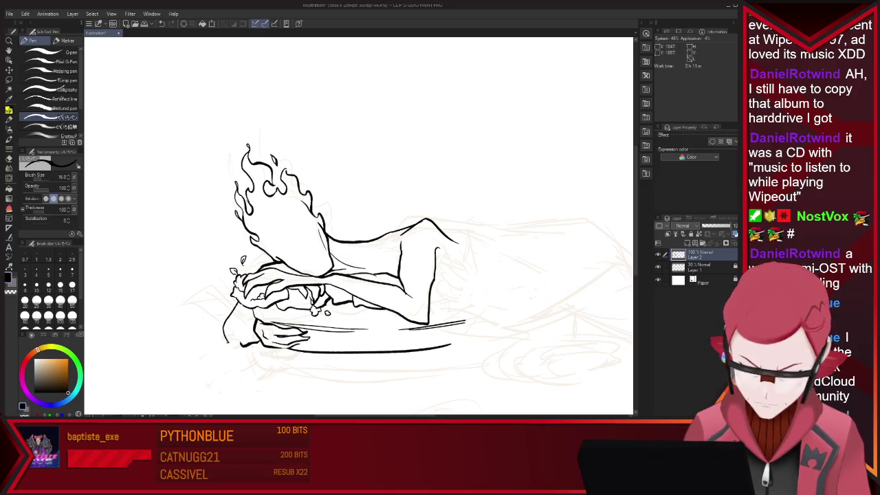
key("e")
left_click_drag(224, 345, 241, 346)
key("p")
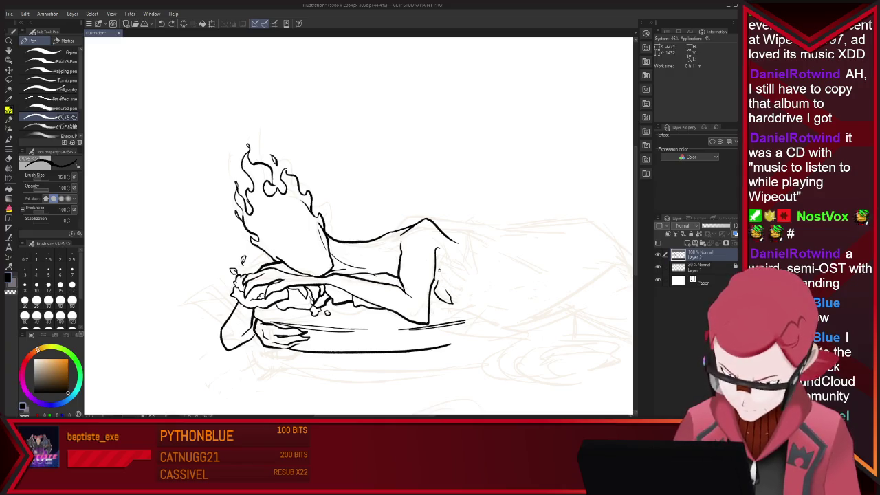
Ink finger lines on the right hand, undoing the stray strokes and long curve
left_click_drag(459, 295, 450, 275)
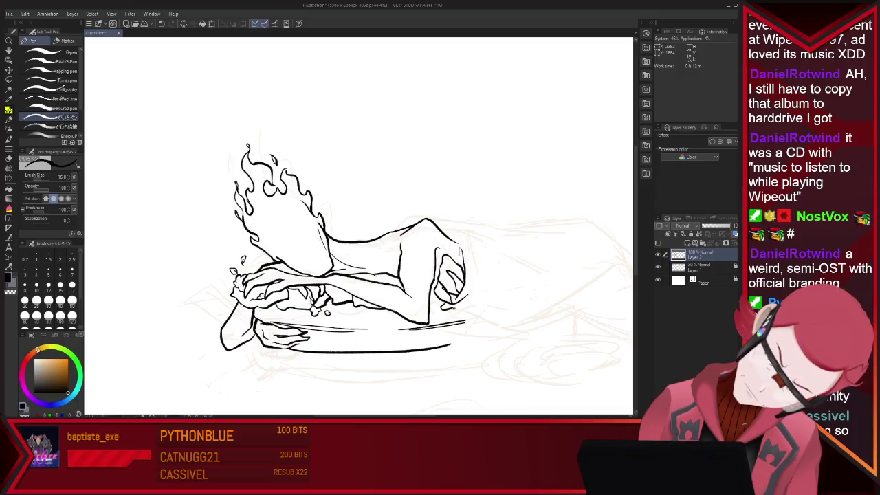
left_click_drag(448, 273, 466, 297)
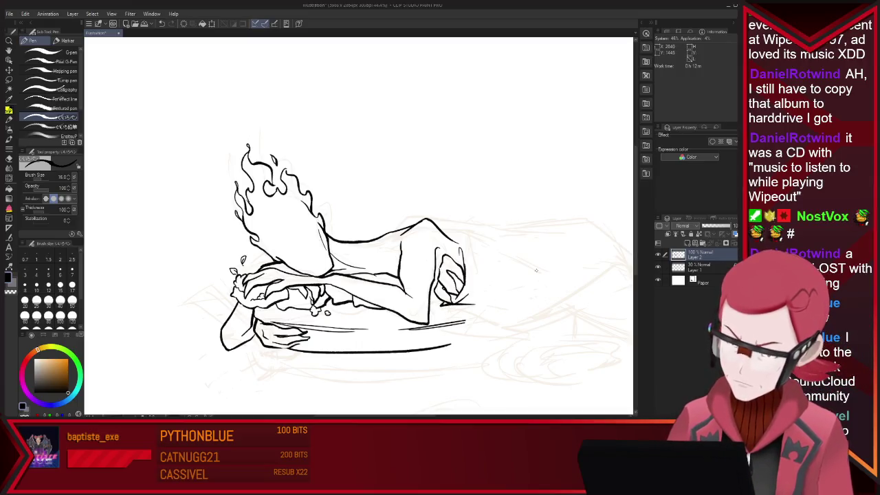
key("ctrl+z")
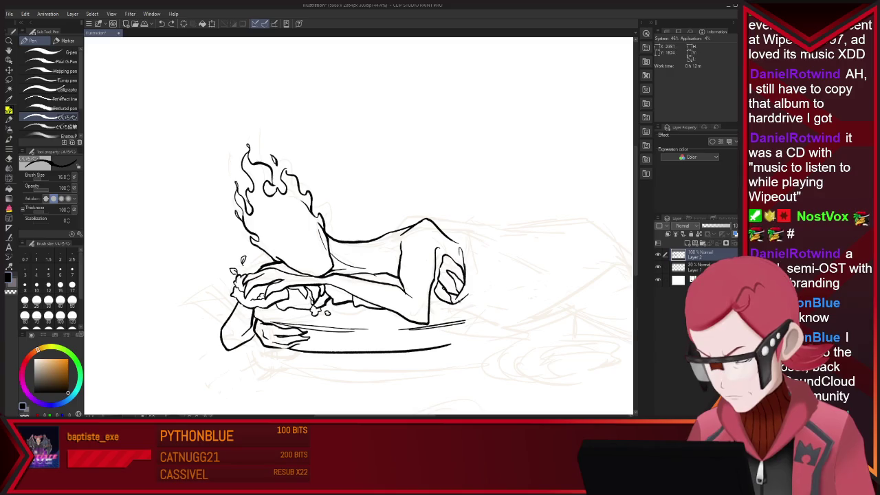
key("ctrl+z")
left_click_drag(454, 302, 623, 256)
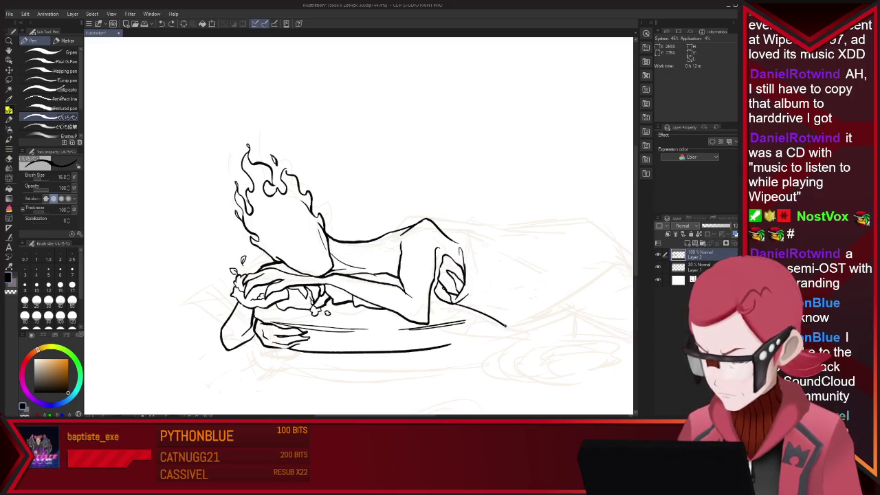
key("ctrl+z")
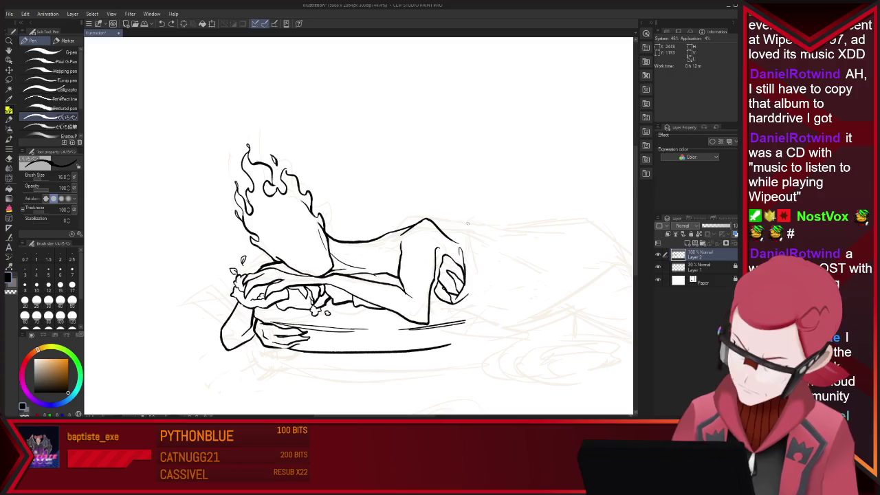
Extend the arm's top contour to the right past the shoulder
left_click_drag(402, 225, 414, 222)
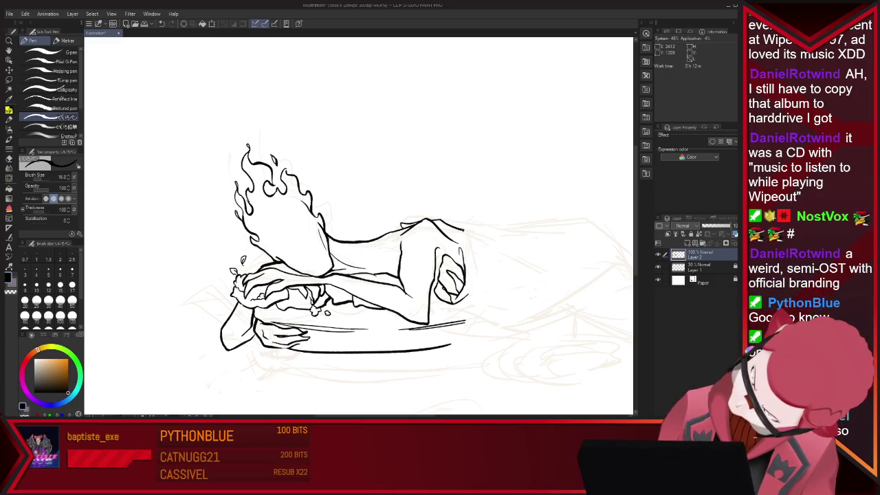
left_click_drag(454, 230, 564, 224)
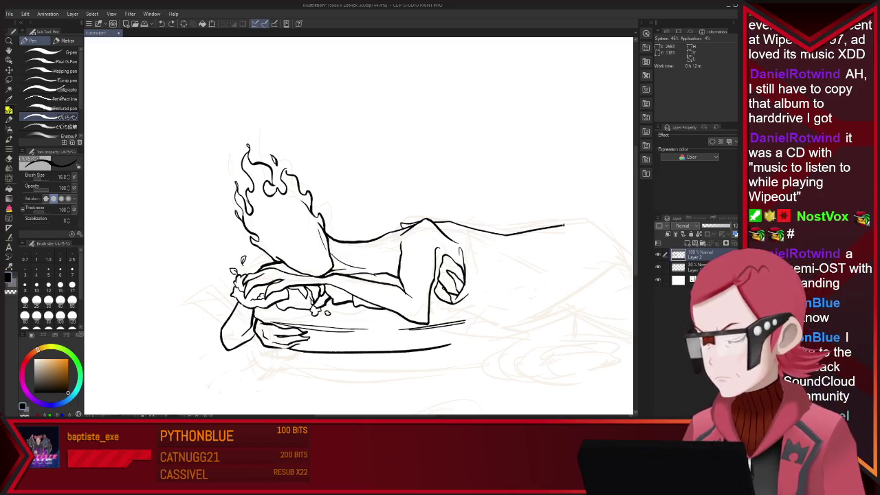
scroll(444, 148, "down", 3)
scroll(499, 171, "up", 2)
scroll(498, 172, "up", 2)
scroll(499, 172, "up", 1)
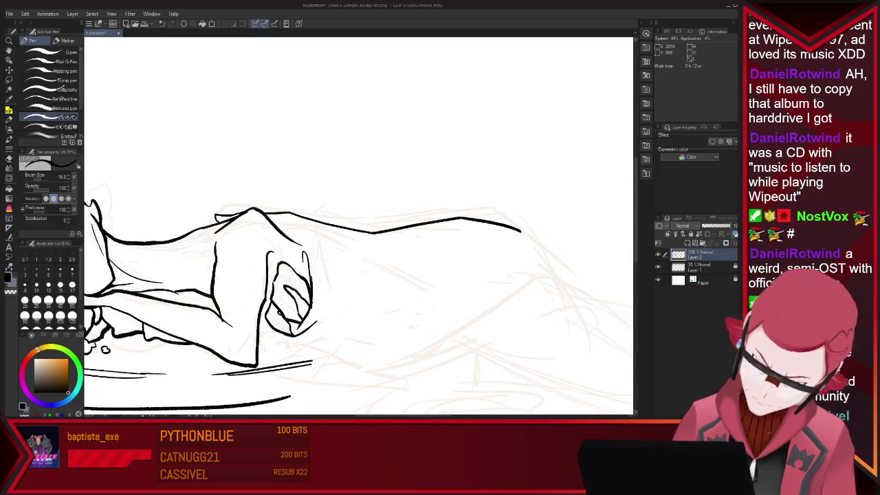
scroll(272, 221, "down", 2)
scroll(271, 222, "up", 1)
Add knuckle lines to the right hand
key("e")
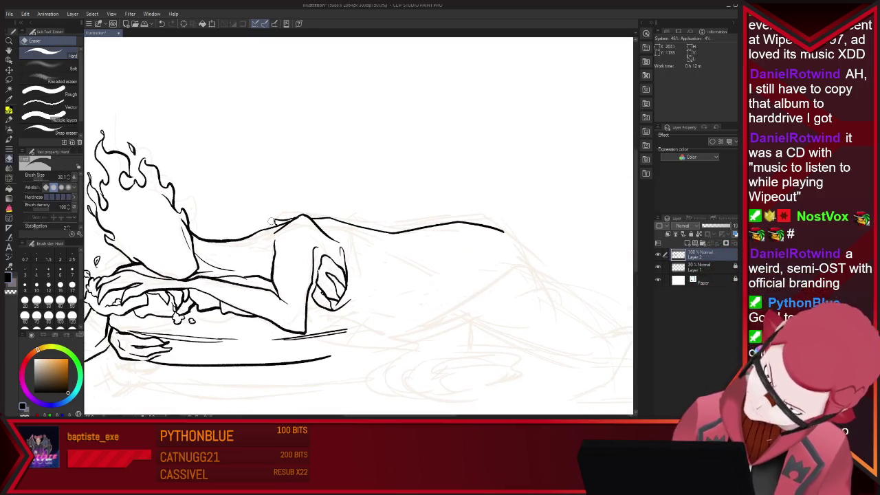
key("p")
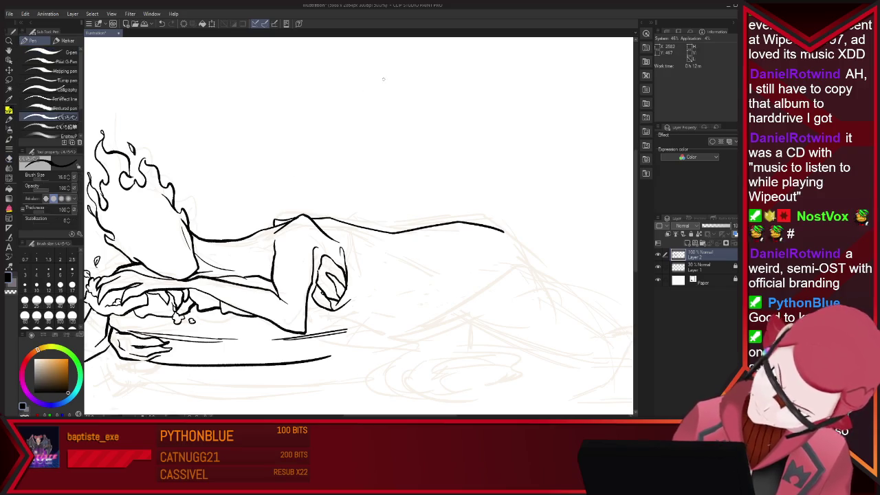
mouse_move(314, 221)
left_mouse_down()
mouse_move(335, 229)
mouse_move(341, 252)
left_mouse_up()
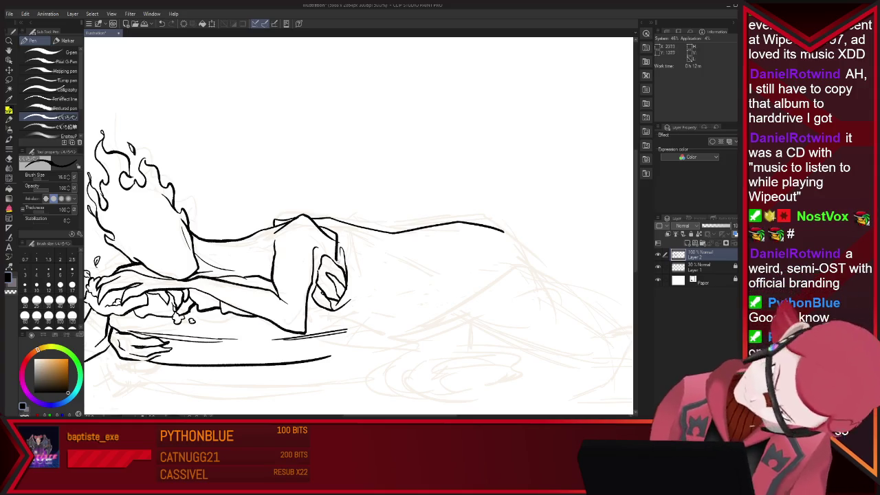
key("e")
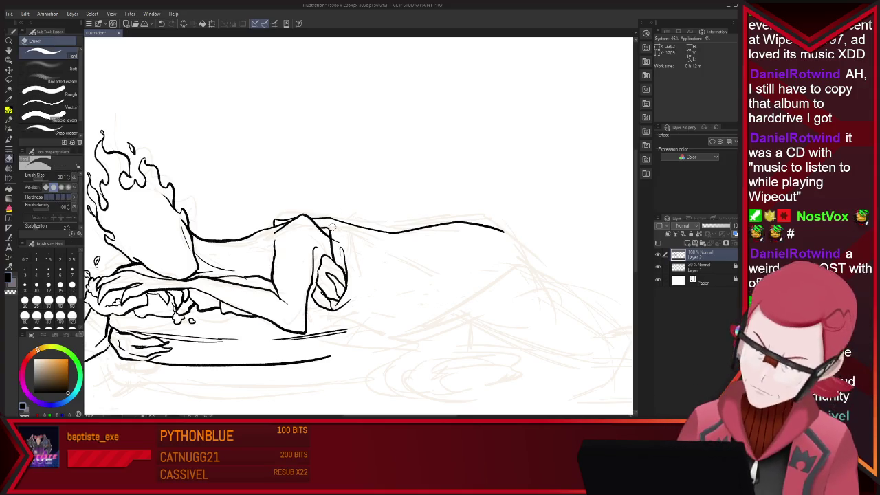
scroll(344, 225, "down", 3)
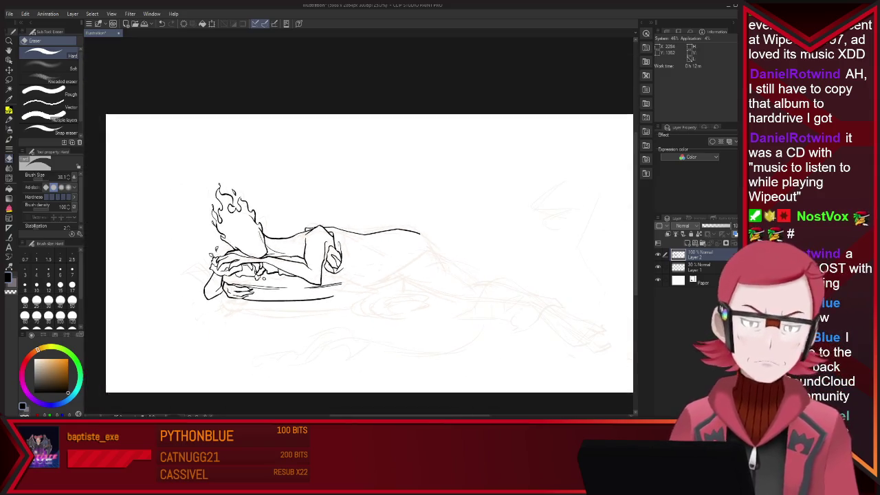
Draw the cloth's lower edge from the hand rightward, angling up toward the right
scroll(344, 226, "up", 2)
key("p")
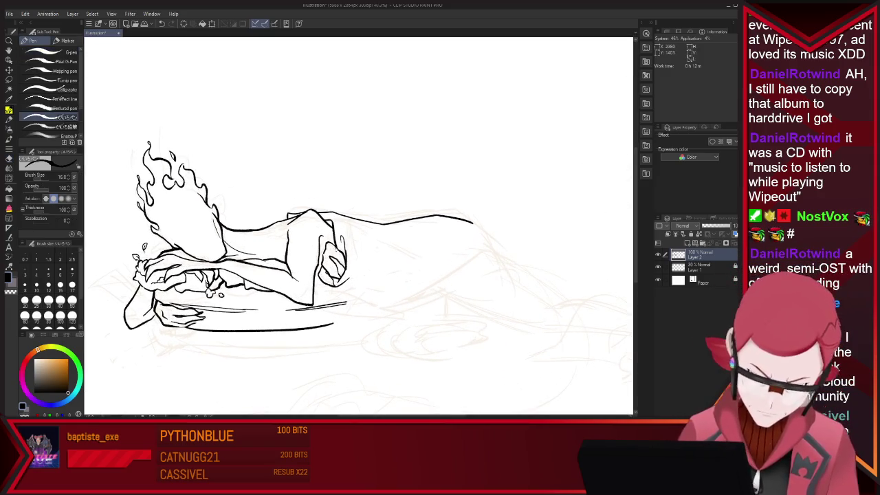
key("e")
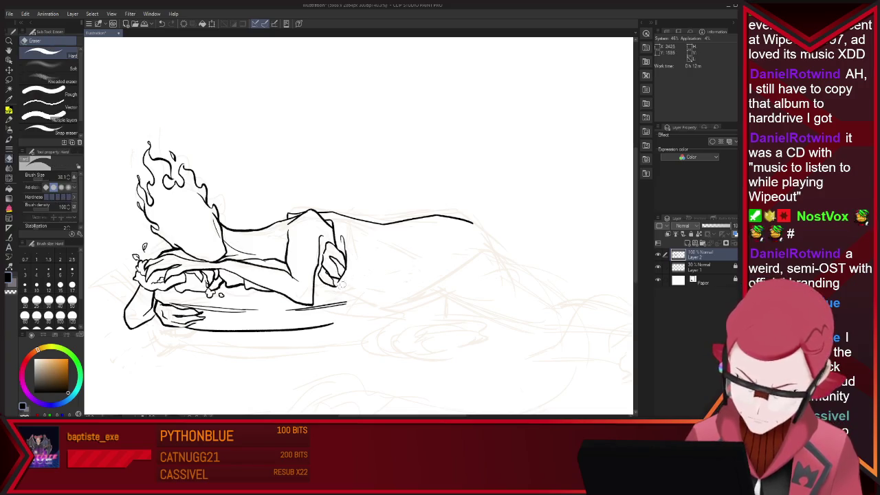
key("p")
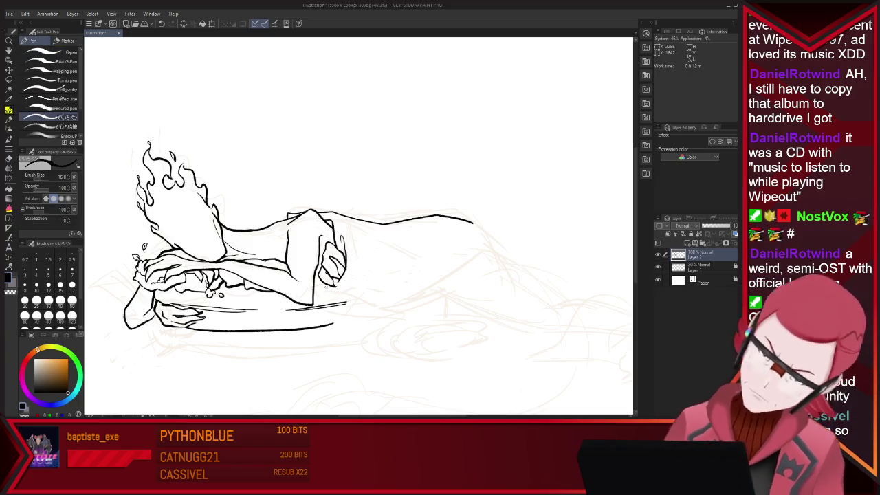
left_click_drag(314, 304, 404, 315)
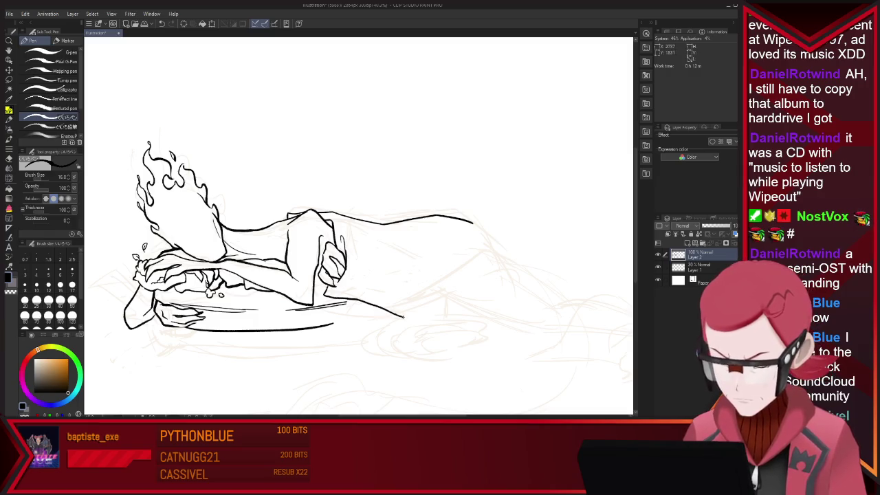
left_click_drag(447, 293, 489, 237)
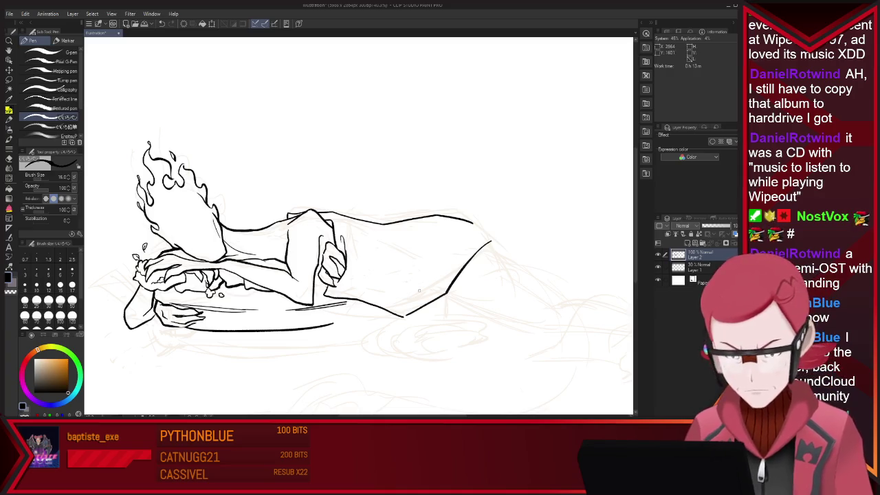
Add a fold line across the back and erase the stray tail of a cloth stroke
left_click_drag(356, 220, 421, 246)
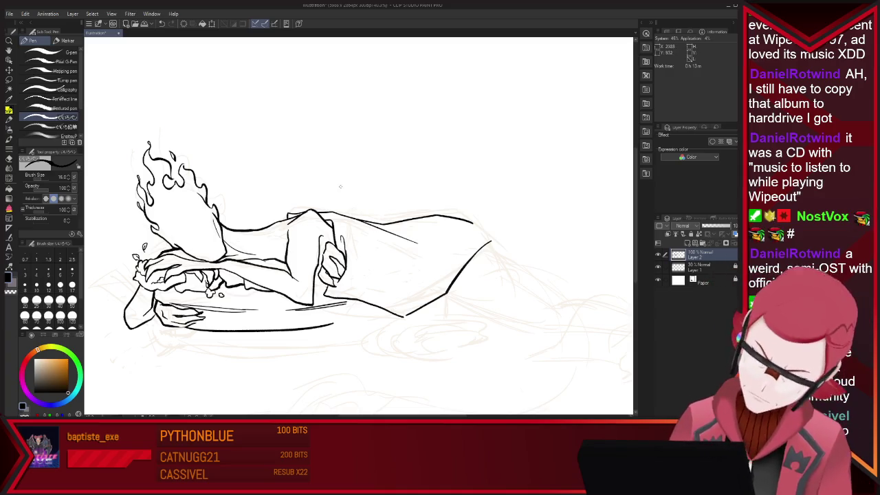
key("ctrl+z")
left_click_drag(351, 220, 426, 253)
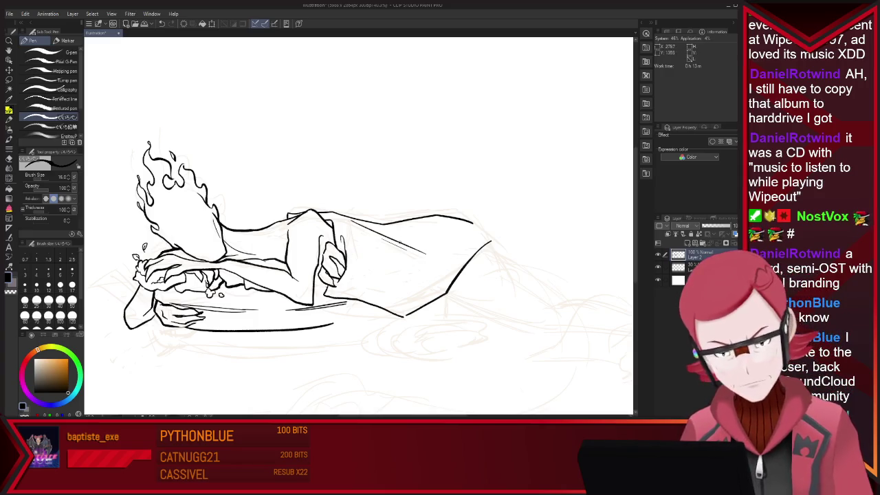
key("e")
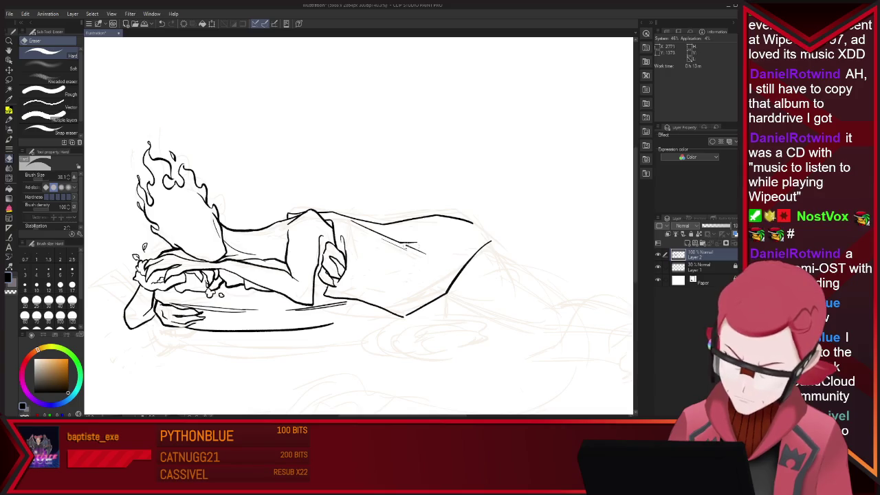
left_click_drag(437, 248, 417, 250)
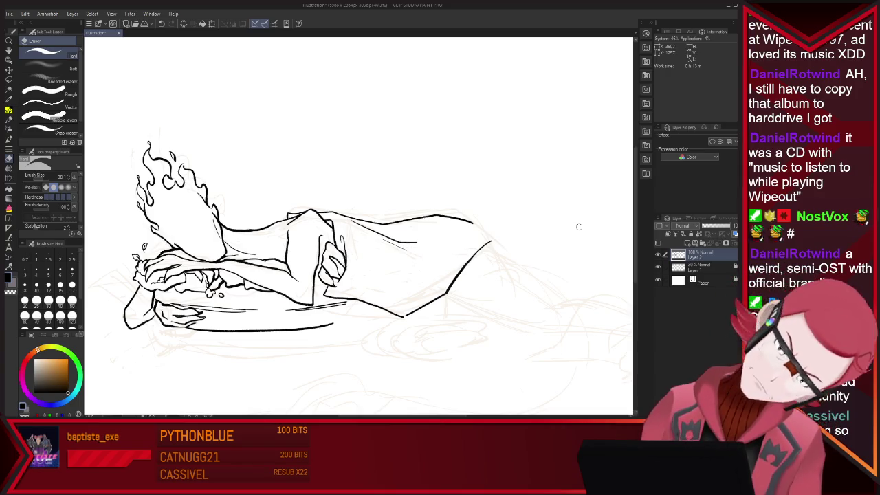
key("p")
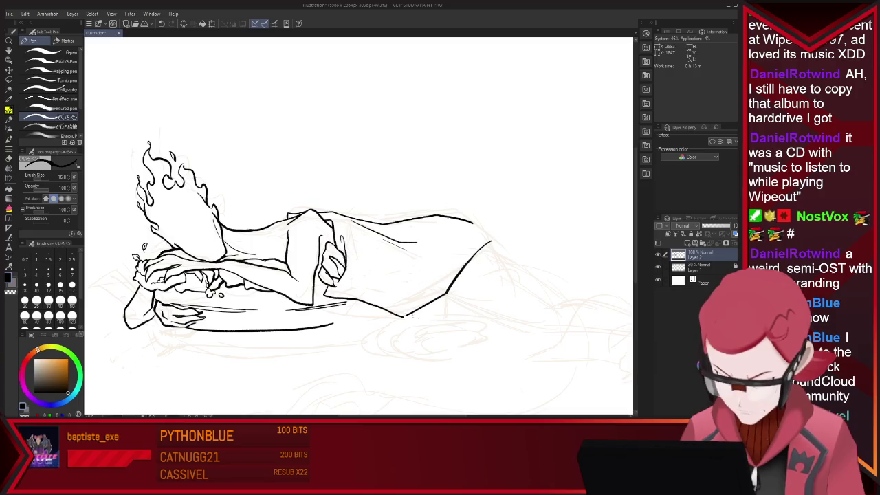
Extend the cloth's right outline downward and join the upper cloth line to the lower one
key("e")
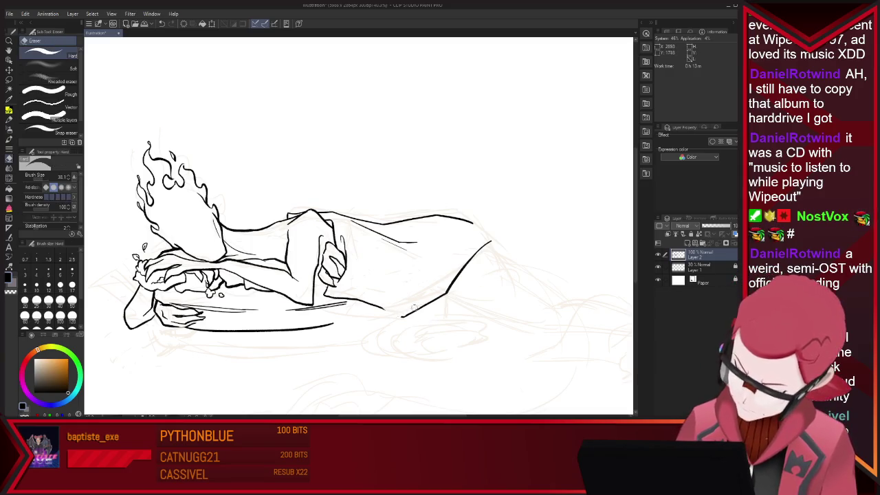
key("p")
left_click_drag(446, 291, 435, 332)
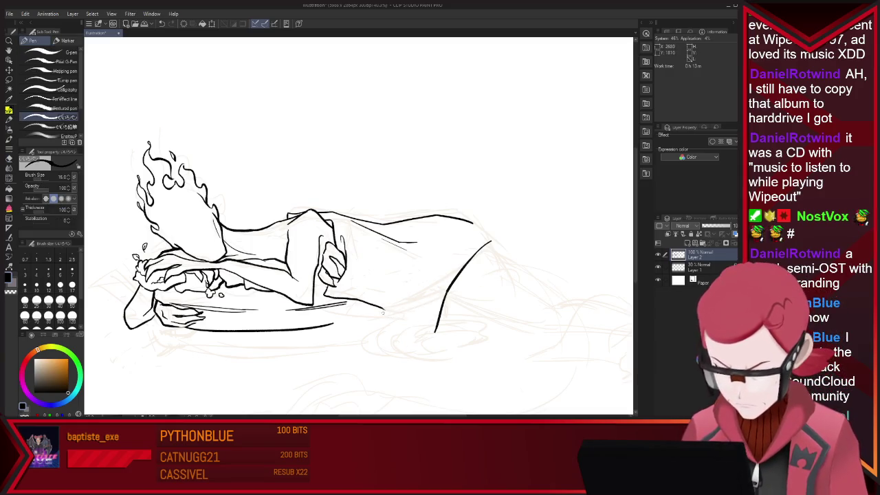
key("e")
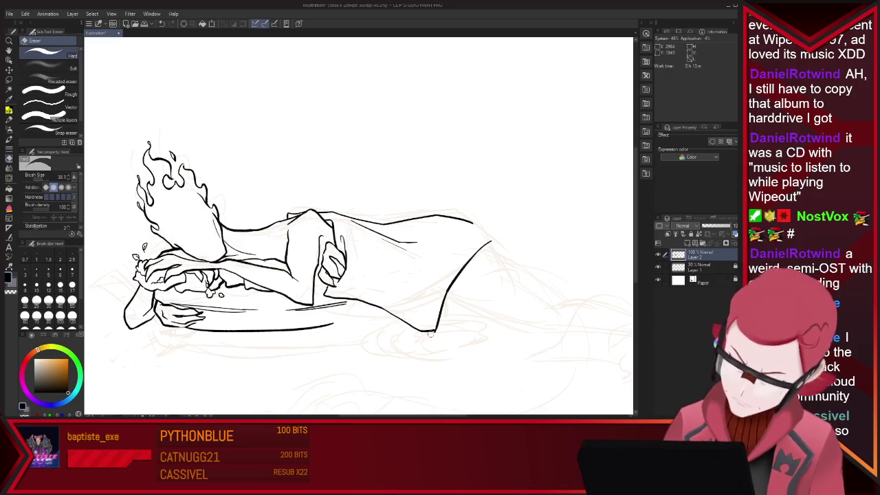
key("p")
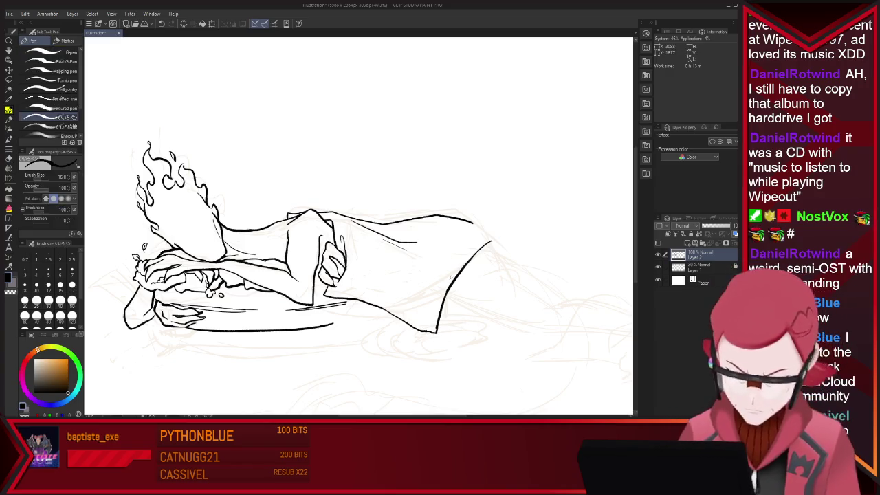
left_click_drag(472, 224, 500, 246)
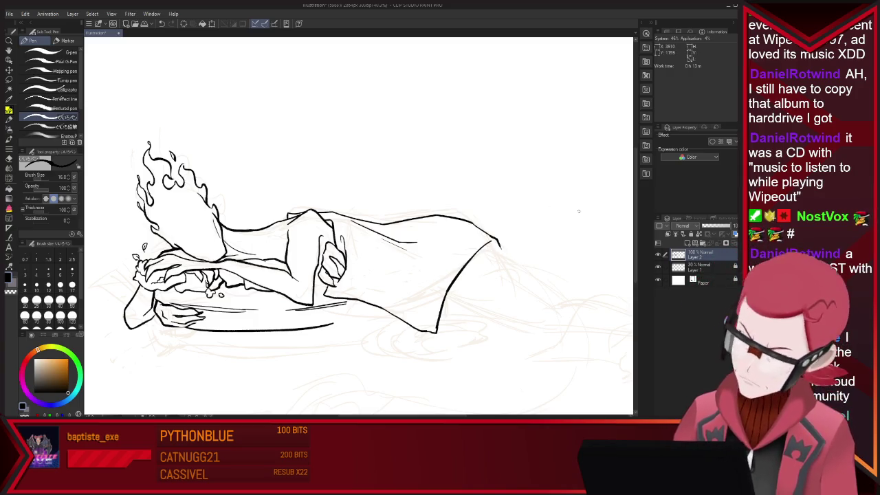
scroll(521, 224, "down", 1)
scroll(521, 224, "down", 3)
scroll(610, 260, "up", 1)
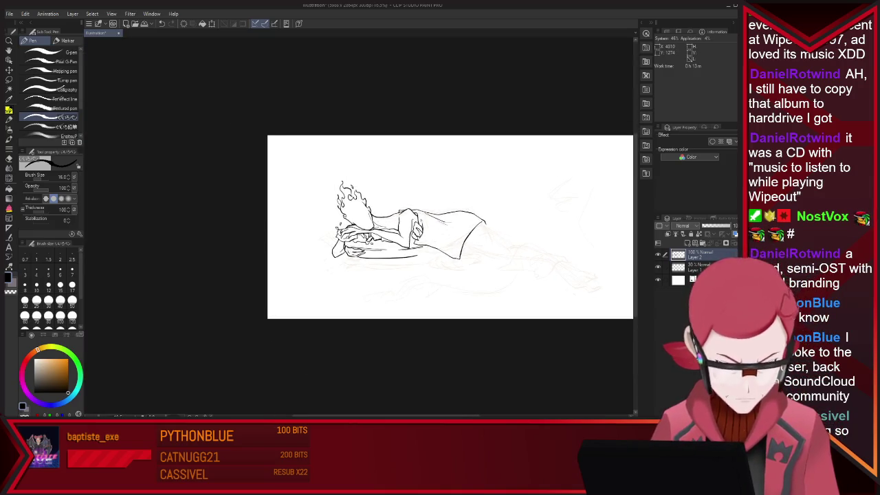
Start the small cloth shape's outline and draw its fold edges
scroll(611, 259, "up", 1)
scroll(611, 260, "up", 1)
scroll(610, 260, "up", 1)
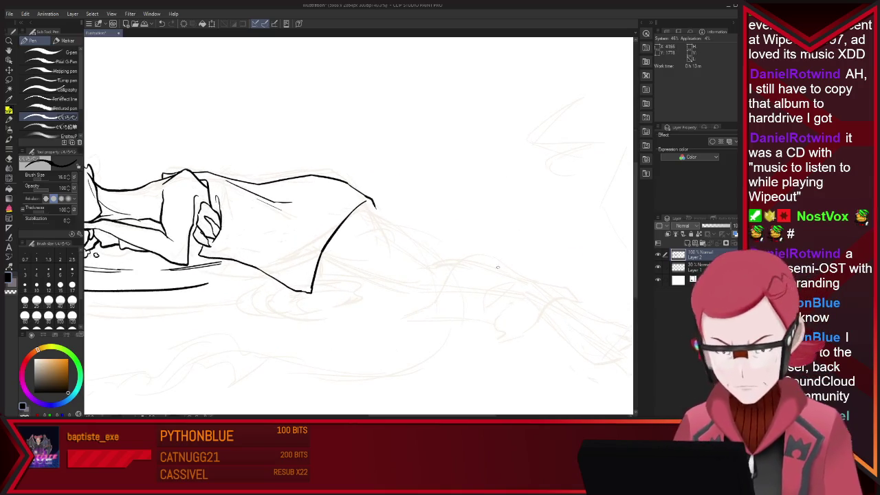
left_click_drag(499, 265, 477, 257)
key("ctrl+z")
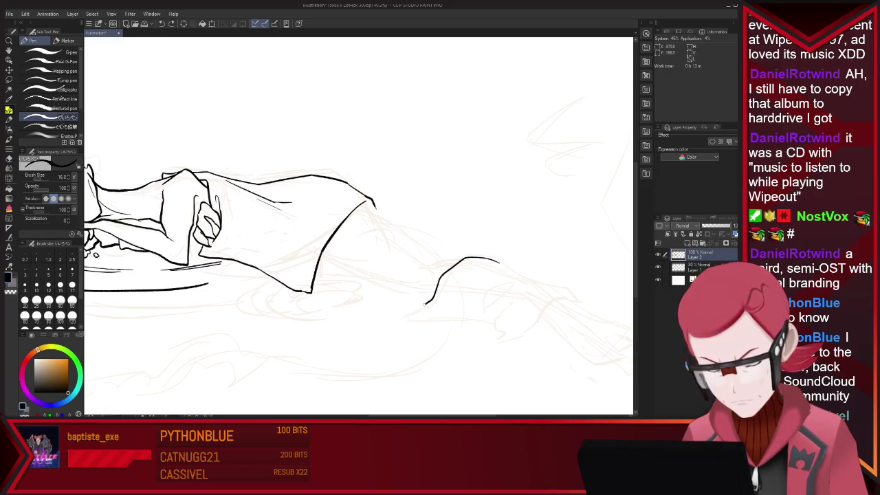
mouse_move(493, 289)
left_mouse_down()
mouse_move(517, 282)
mouse_move(489, 313)
mouse_move(464, 312)
left_mouse_up()
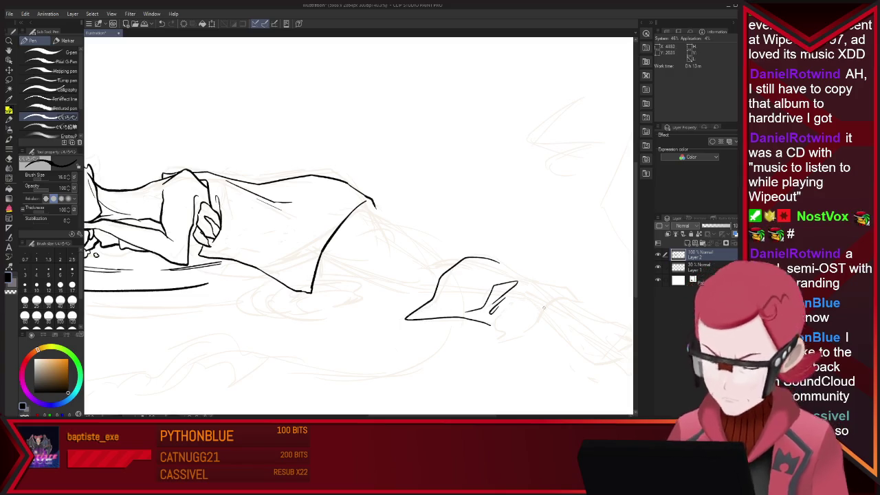
key("e")
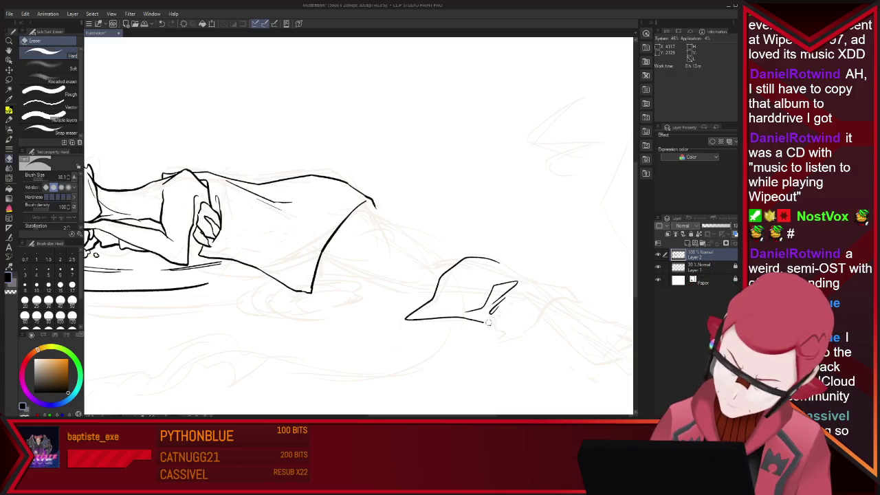
key("p")
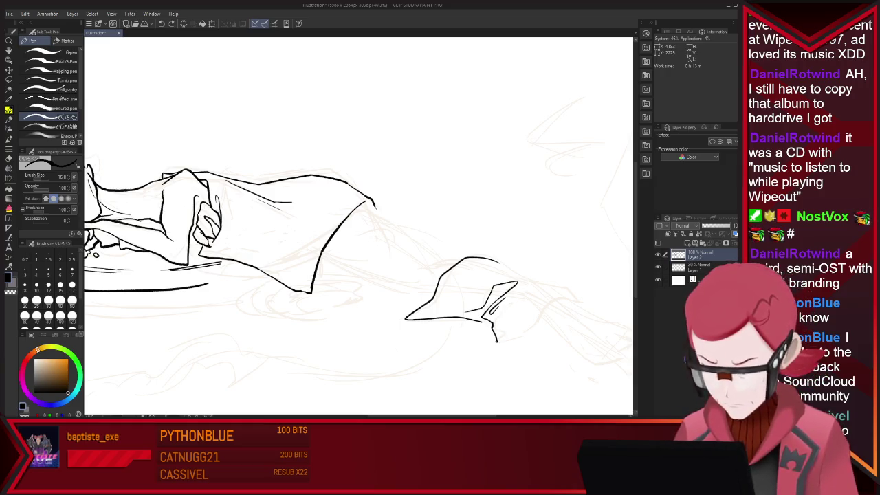
Close the small shape's bottom, extend its top outline right, and add an inner fold line
left_click_drag(495, 341, 533, 324)
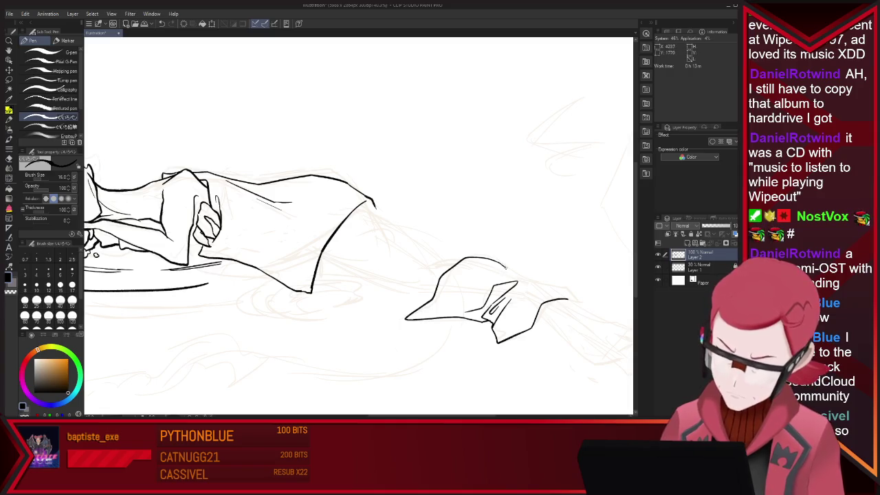
left_click_drag(505, 266, 579, 303)
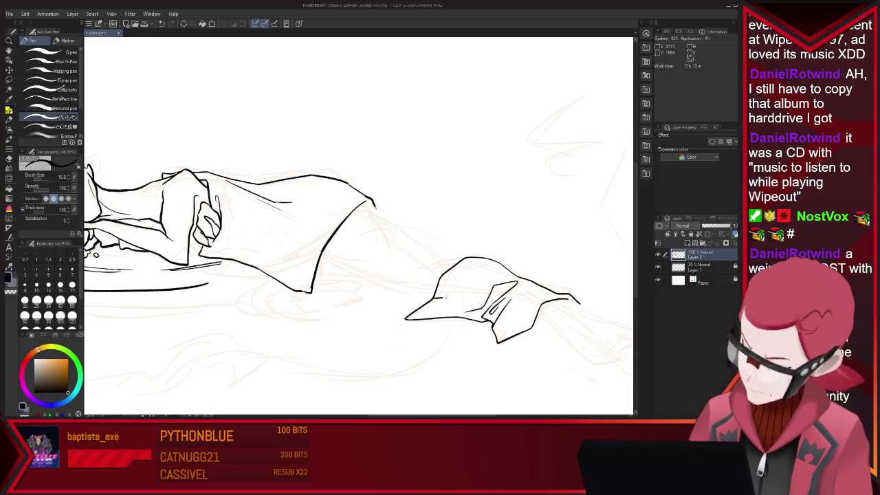
mouse_move(447, 294)
left_mouse_down()
mouse_move(481, 295)
mouse_move(467, 313)
mouse_move(484, 296)
left_mouse_up()
key("e")
key("p")
key("e")
key("p")
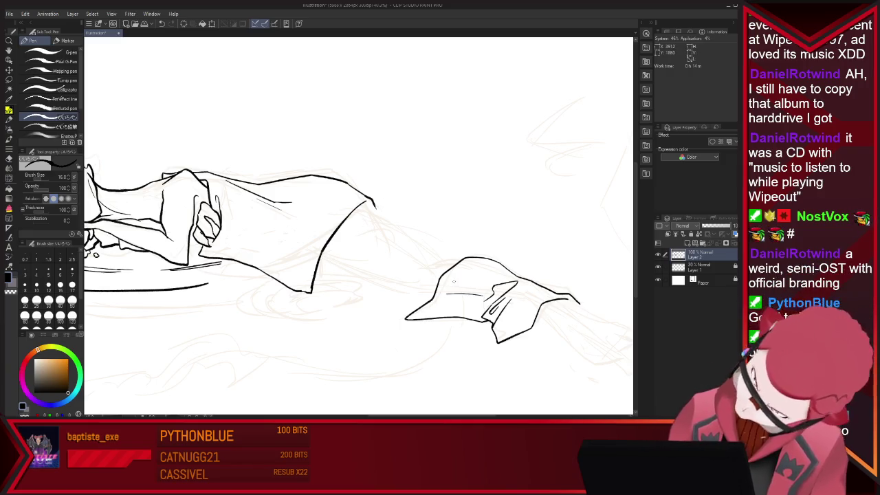
Draw the tall fold edge and base line under the cloth, linking the fold to the top corner
left_click_drag(388, 218, 378, 309)
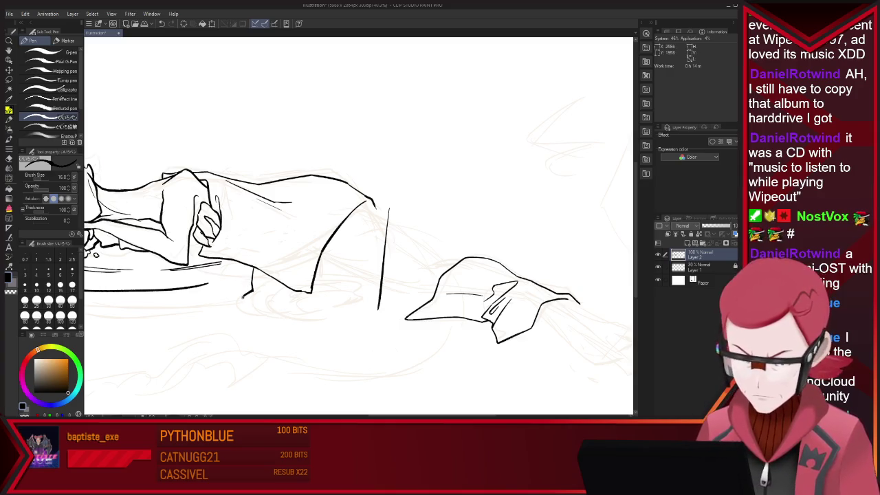
left_click_drag(275, 295, 330, 314)
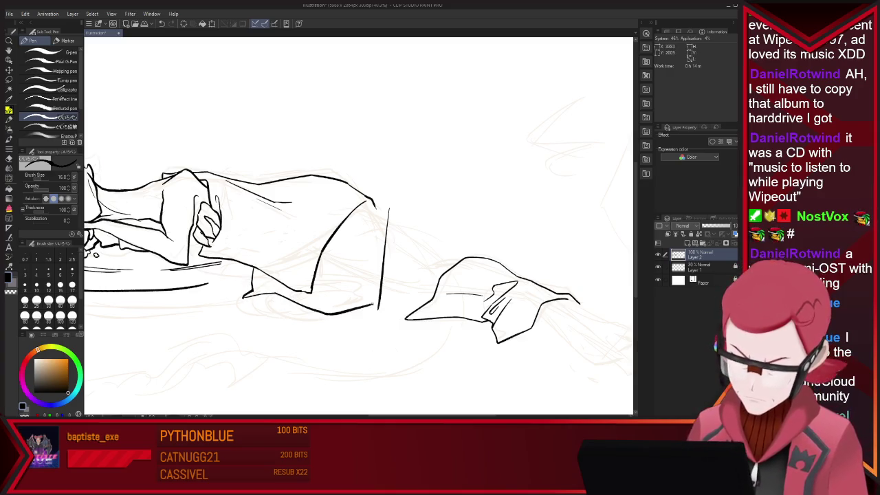
key("e")
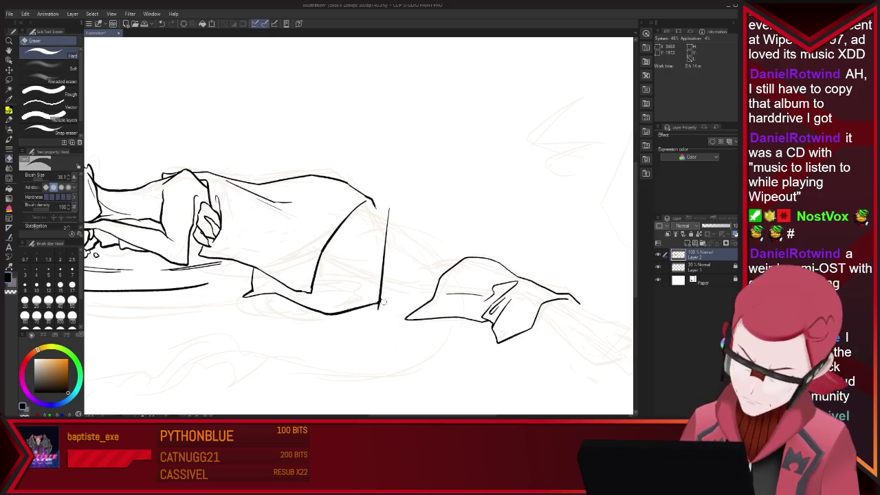
key("p")
left_click_drag(359, 207, 388, 213)
key("e")
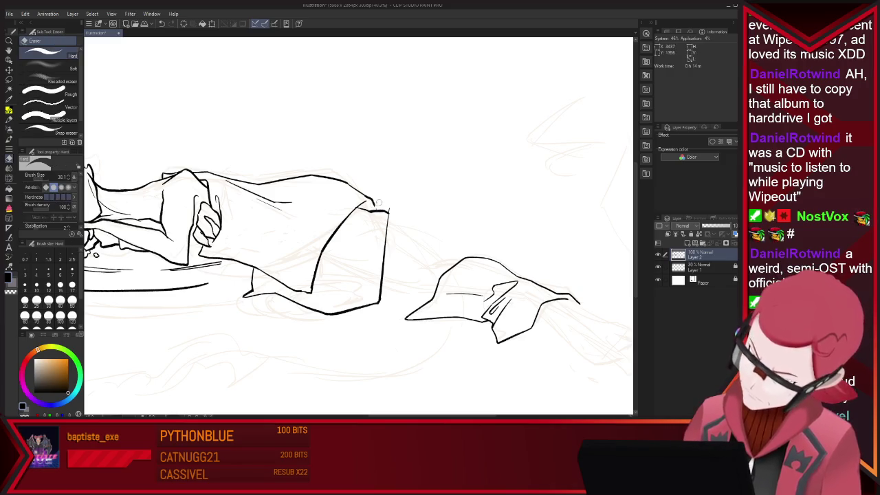
key("p")
key("e")
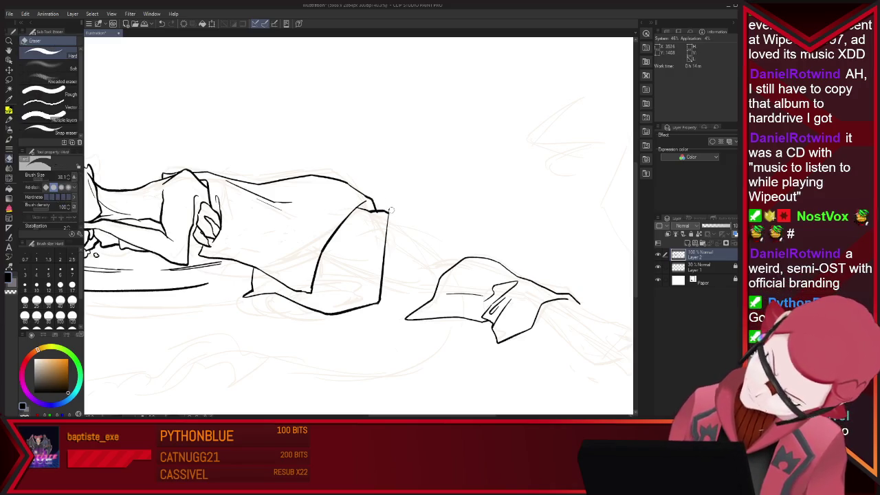
key("p")
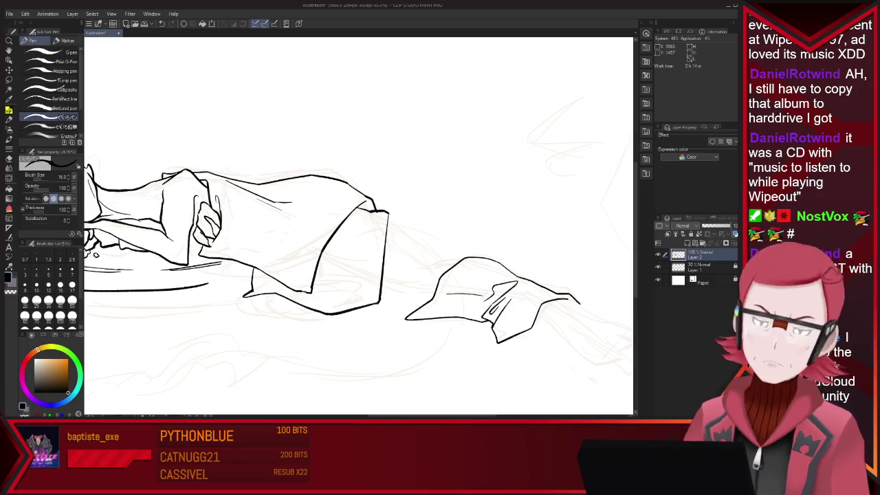
scroll(435, 137, "down", 3)
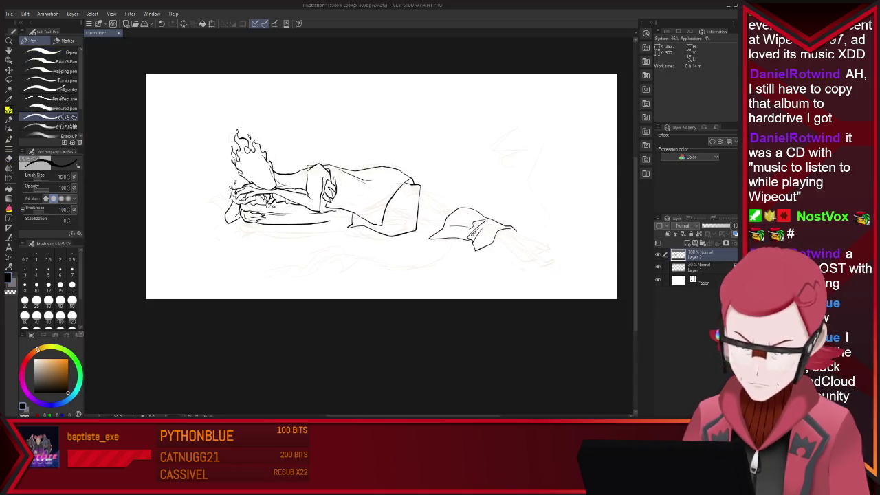
Ink a diagonal line below the draped body, checking it with the eraser
scroll(434, 138, "up", 2)
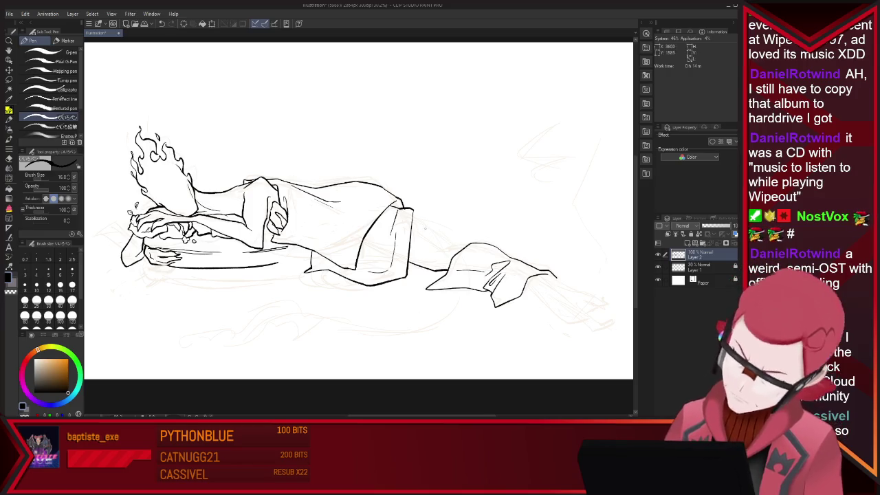
left_click_drag(413, 221, 443, 251)
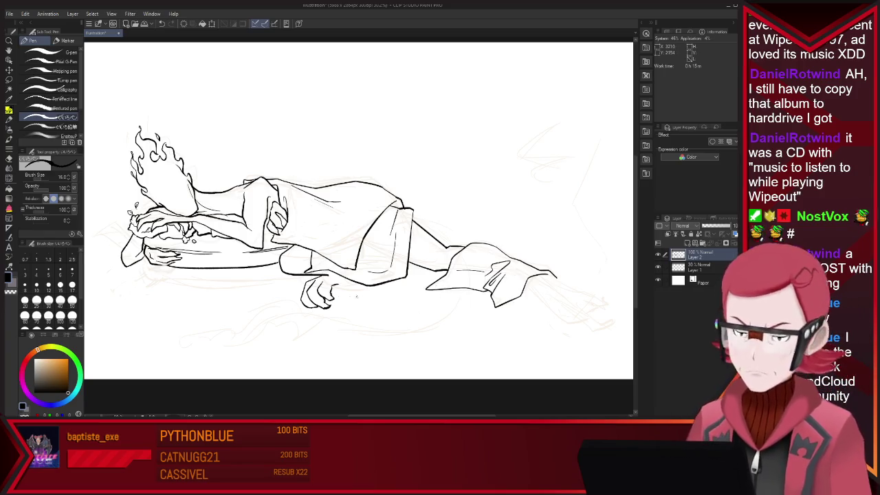
key("e")
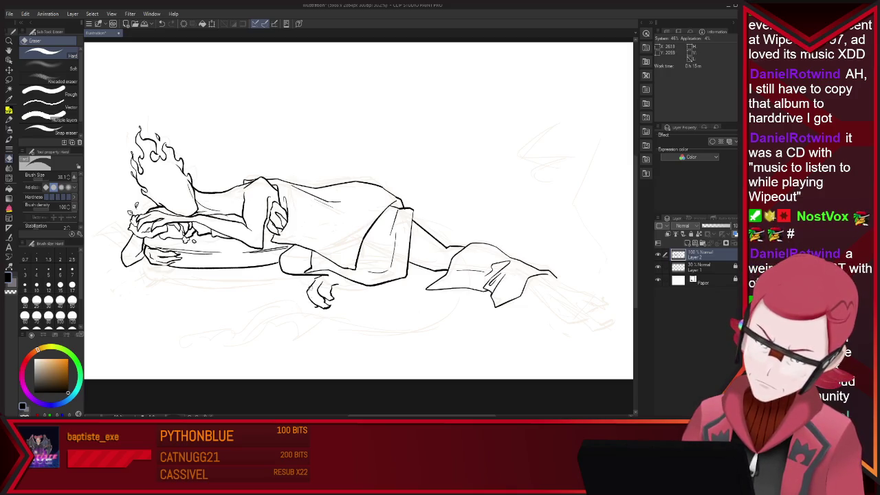
key("p")
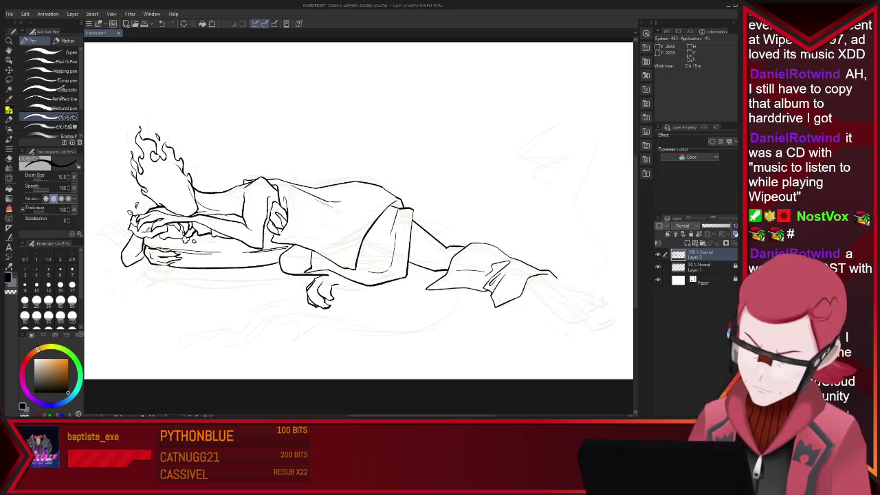
key("e")
key("p")
Ink a short line on the clawed lower hand
key("e")
key("p")
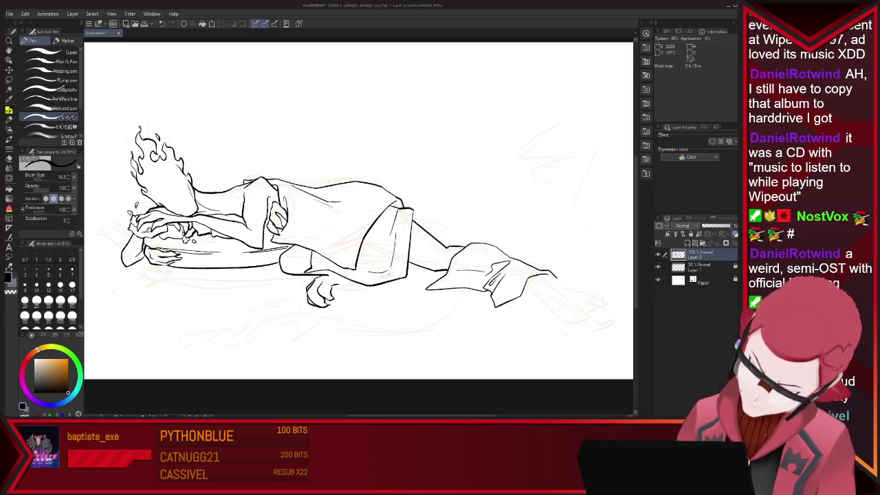
key("e")
key("p")
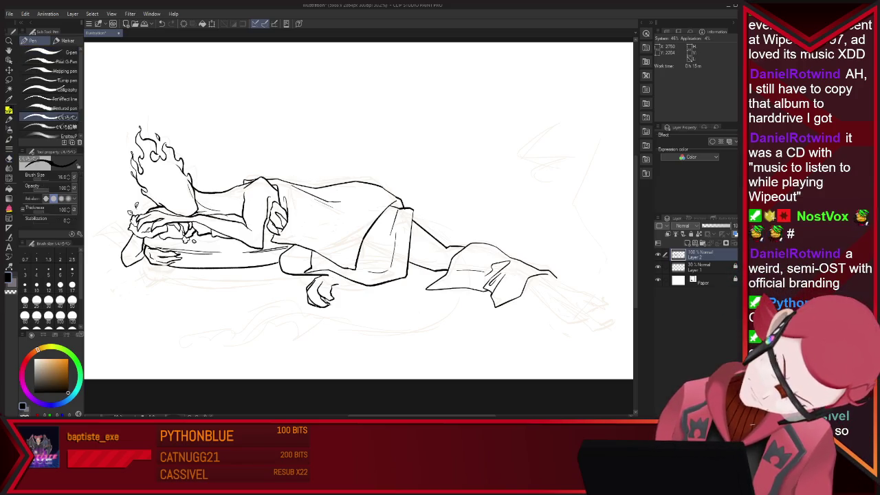
key("e")
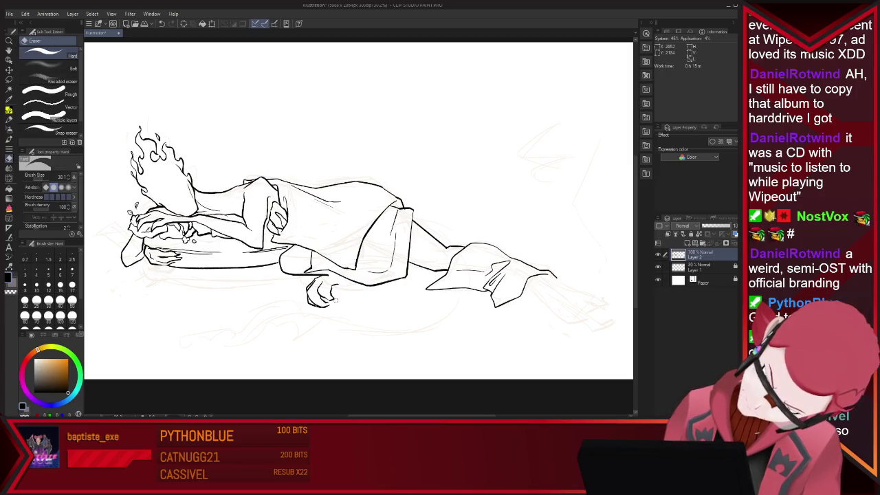
key("p")
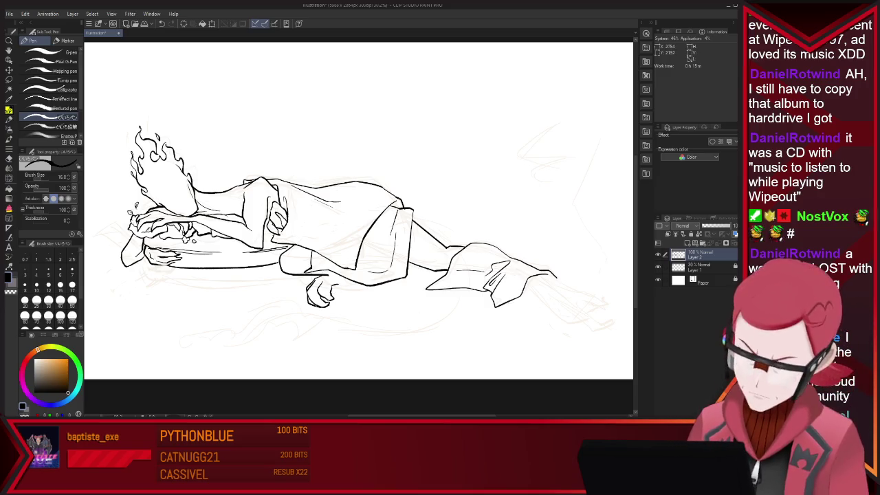
key("e")
key("p")
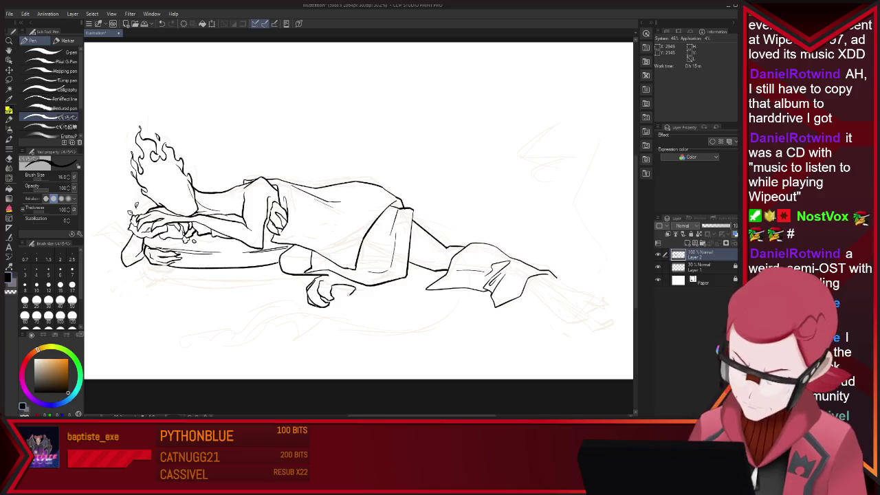
left_click_drag(348, 296, 363, 300)
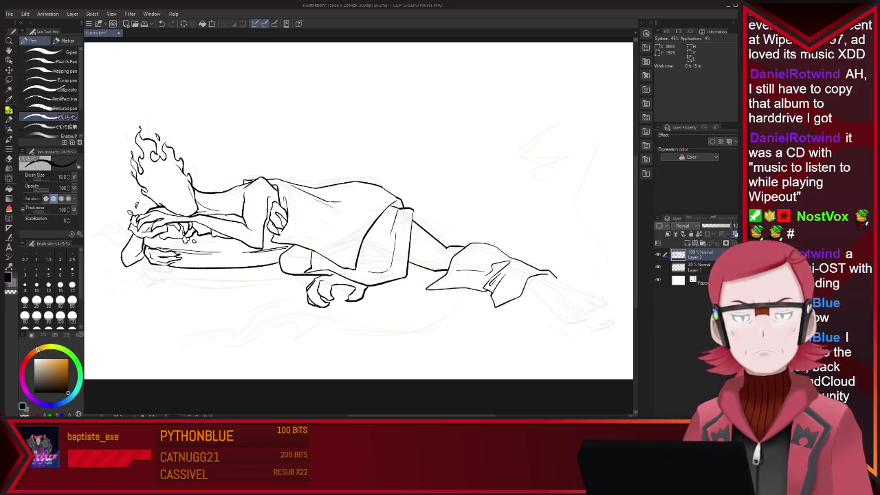
key("m")
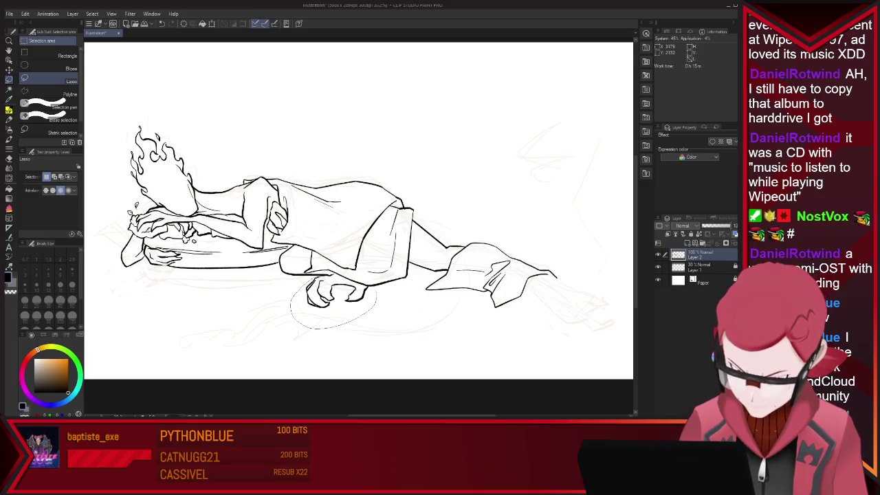
Lasso the lower hand and move it down and to the right with Scale/Rotate
mouse_move(364, 285)
left_mouse_down()
mouse_move(376, 292)
mouse_move(349, 318)
left_mouse_up()
key("ctrl+t")
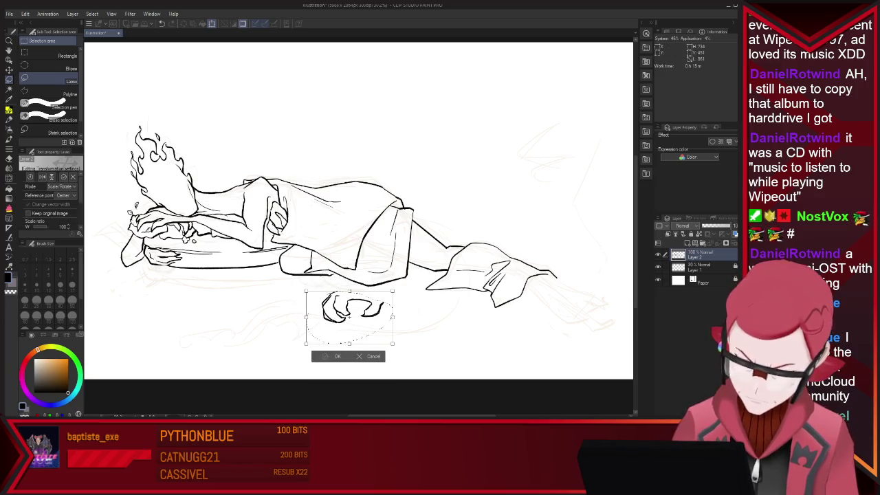
key("Return")
key("ctrl+d")
key("p")
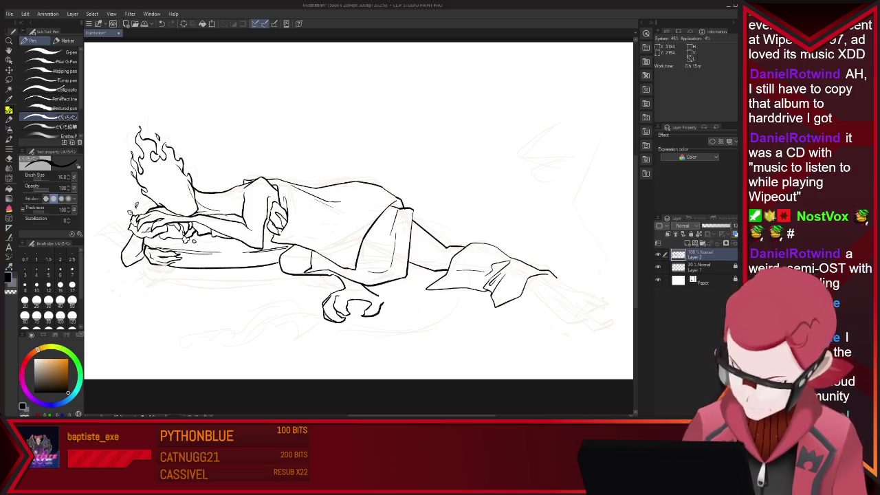
key("e")
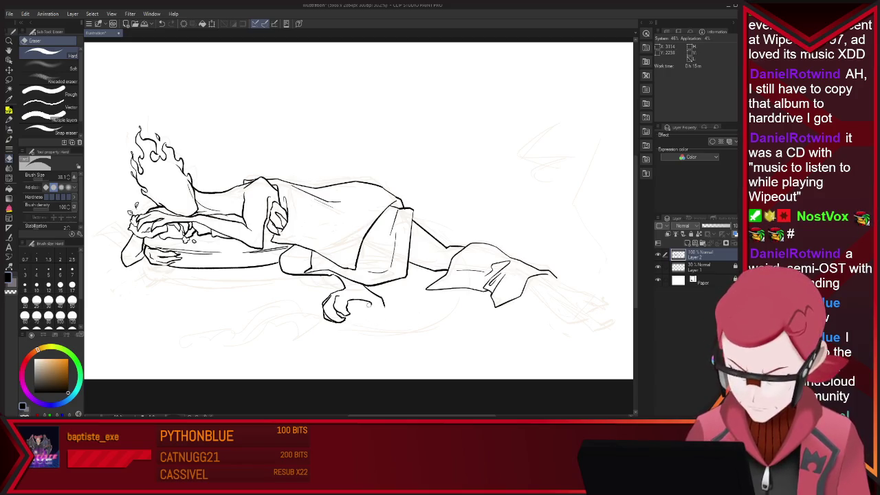
key("p")
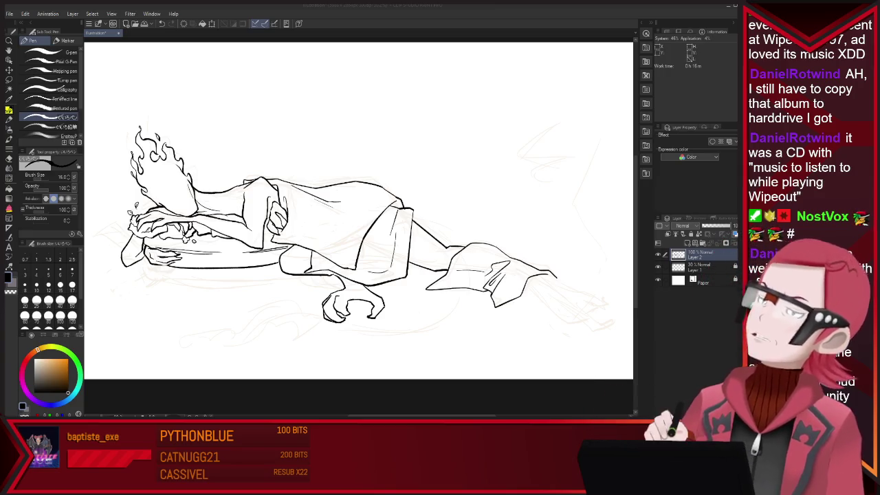
Reselect part of the hand and transform it to adjust where the fingers sit
key("m")
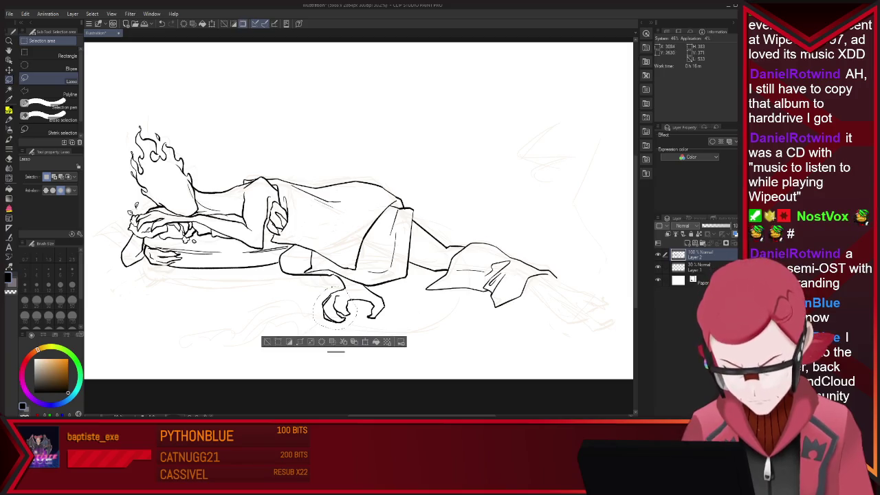
key("ctrl+t")
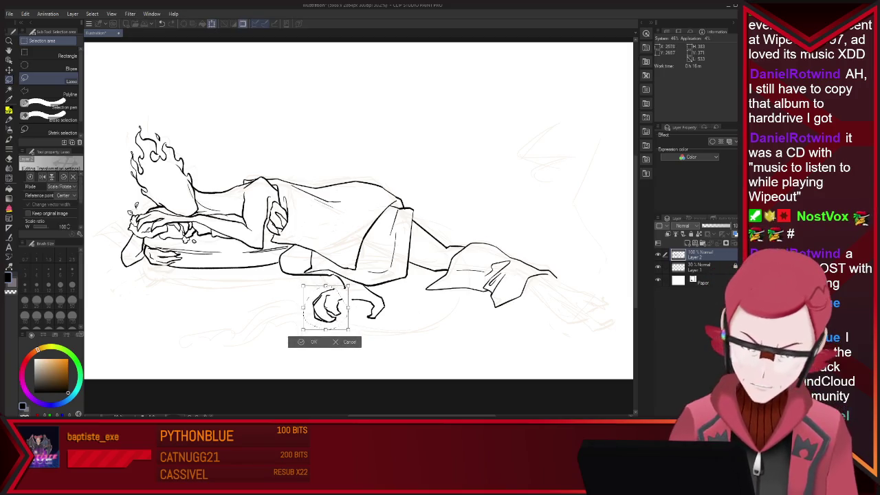
key("Return")
key("ctrl+d")
key("p")
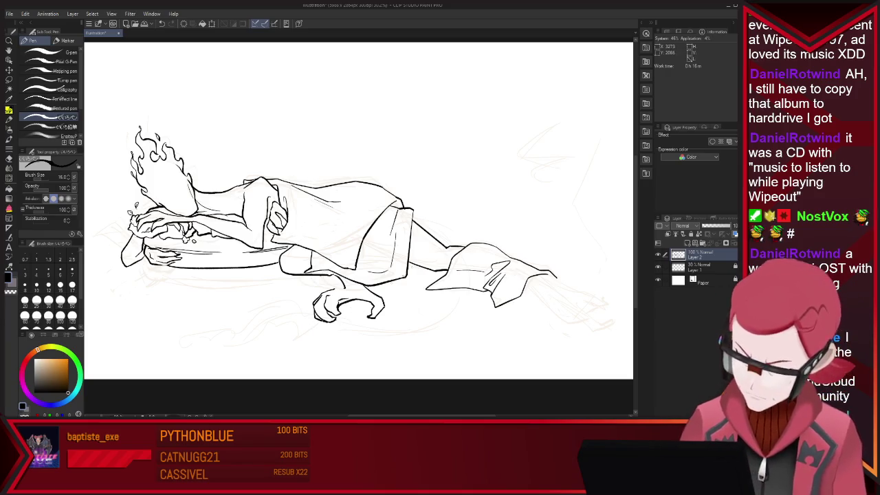
Ink a long diagonal line from the cloth toward the lower right
key("e")
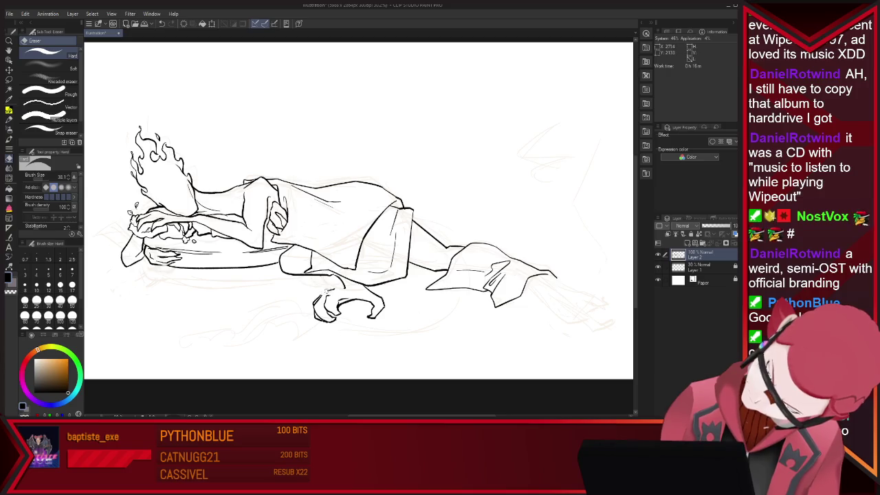
key("p")
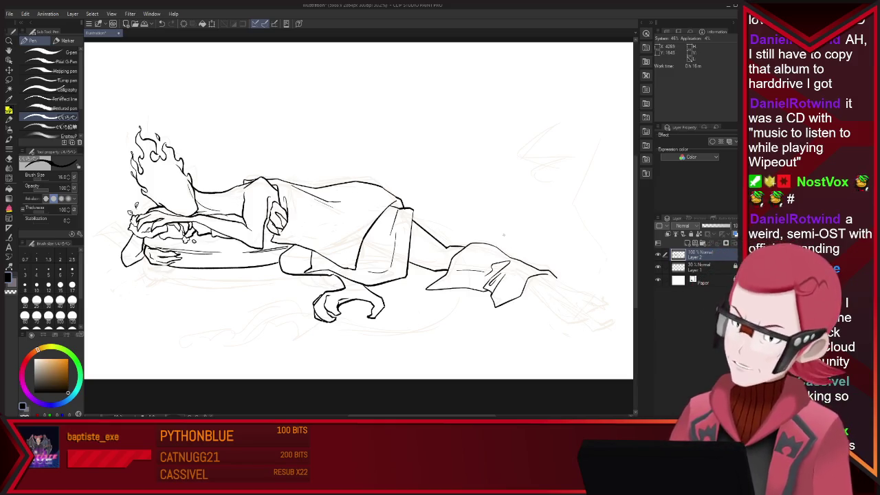
left_click_drag(530, 287, 570, 325)
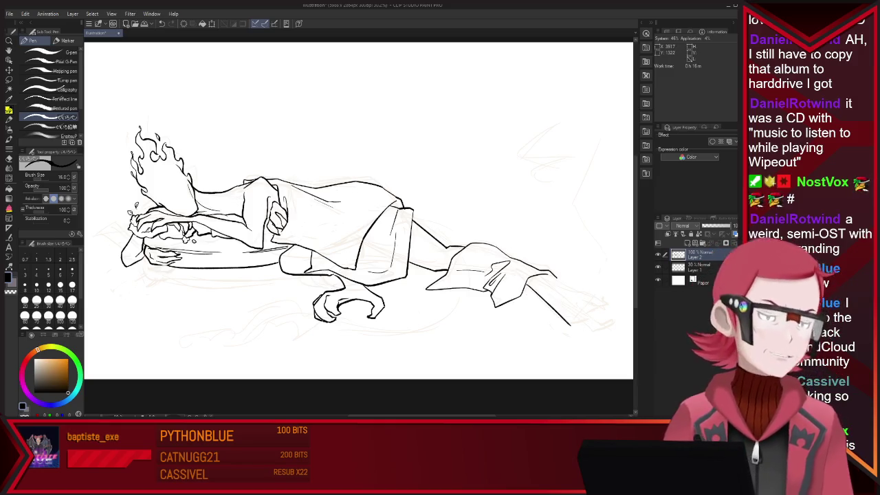
Redraw the lower-right limb line, extending it further to the right
scroll(357, 206, "down", 3)
scroll(310, 207, "up", 3)
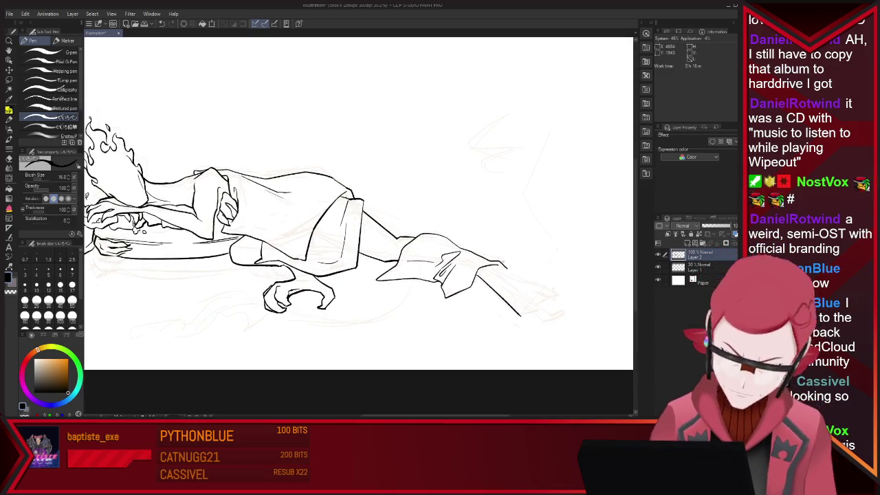
left_click_drag(474, 272, 517, 313)
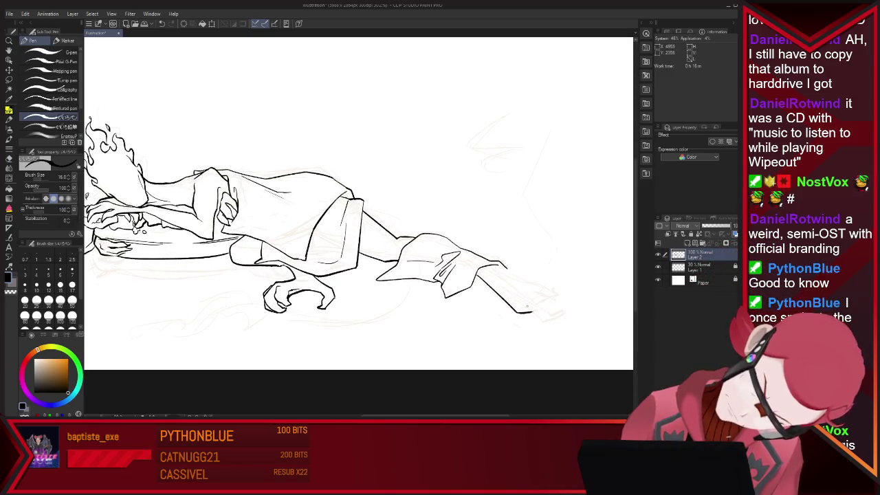
left_click_drag(481, 275, 550, 315)
key("e")
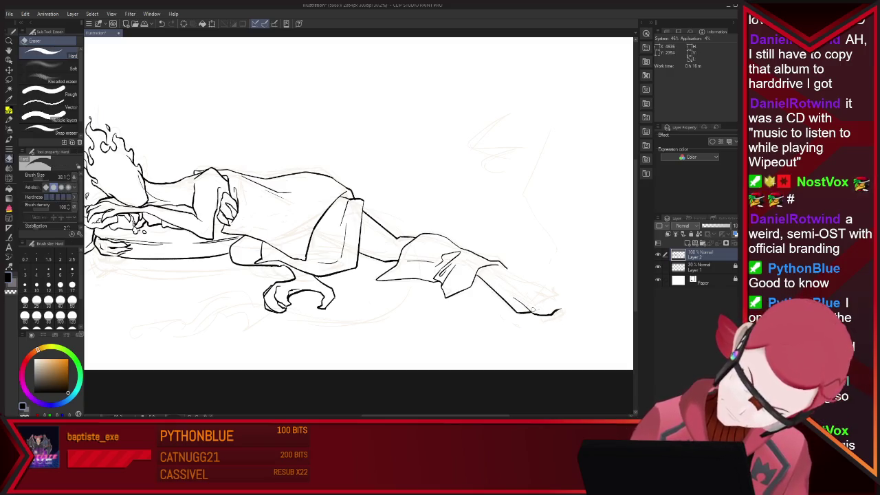
key("p")
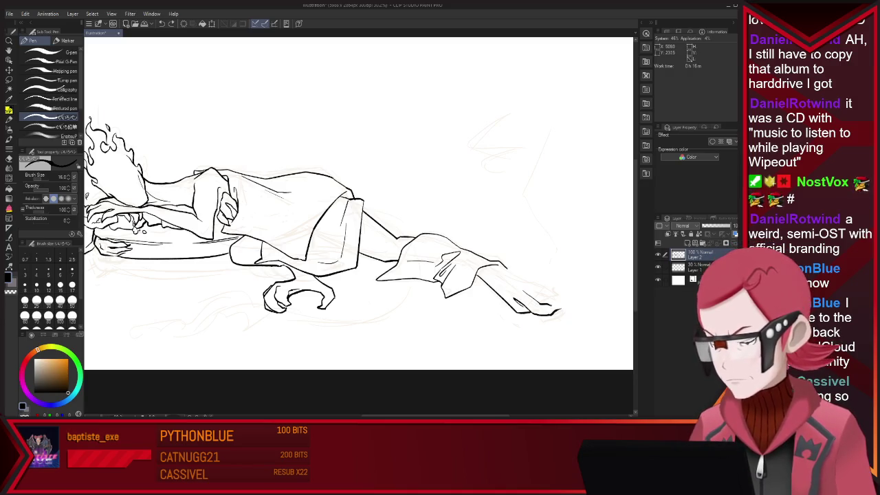
Refine the limb's pointed tip, alternating between eraser and G-pen
key("e")
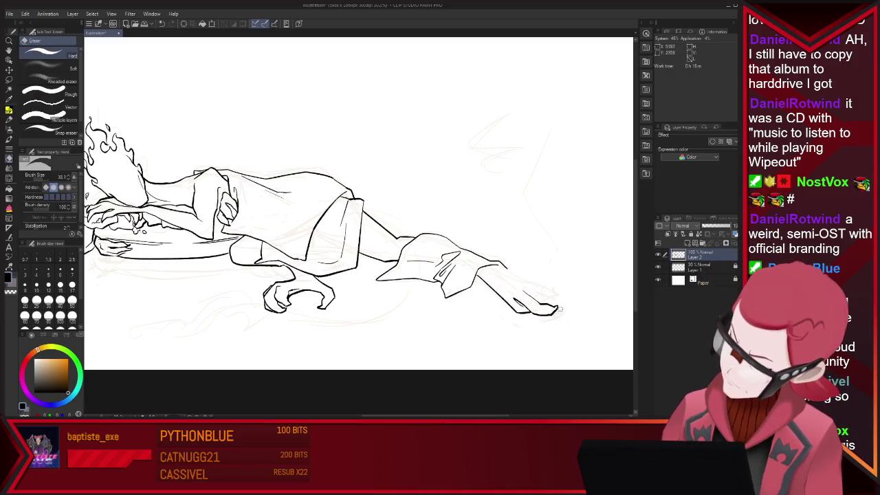
key("p")
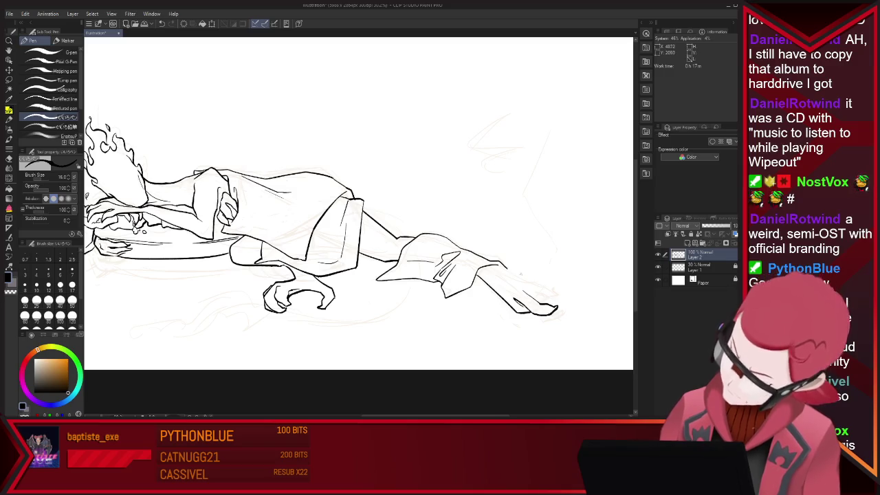
key("e")
key("p")
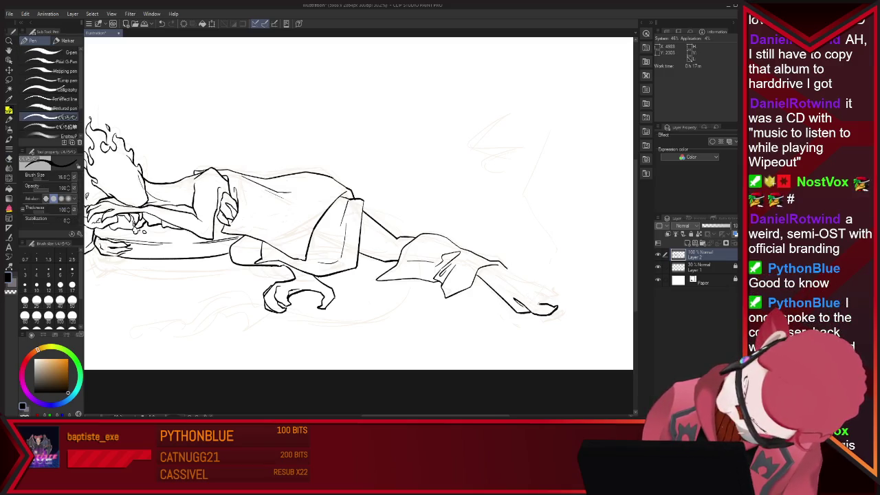
key("e")
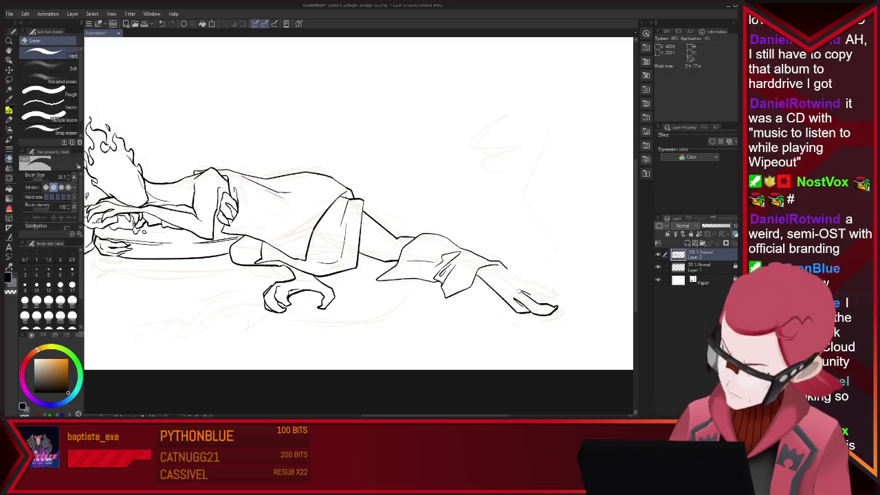
key("p")
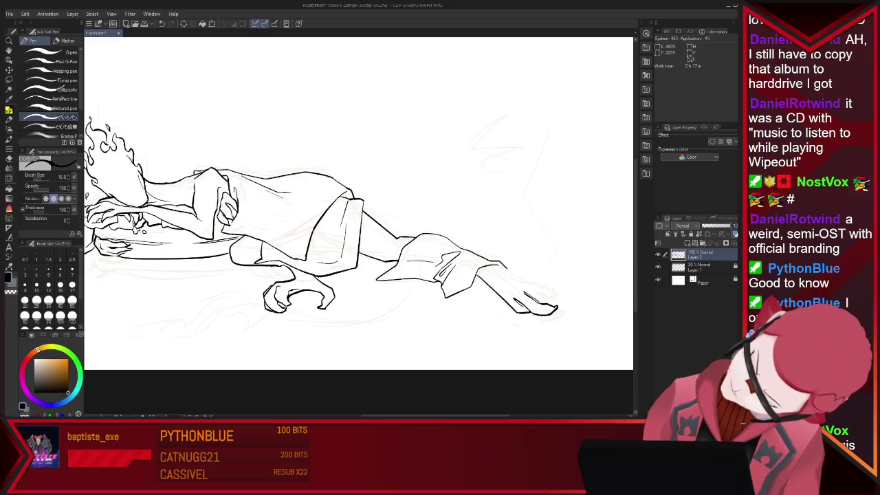
key("e")
key("p")
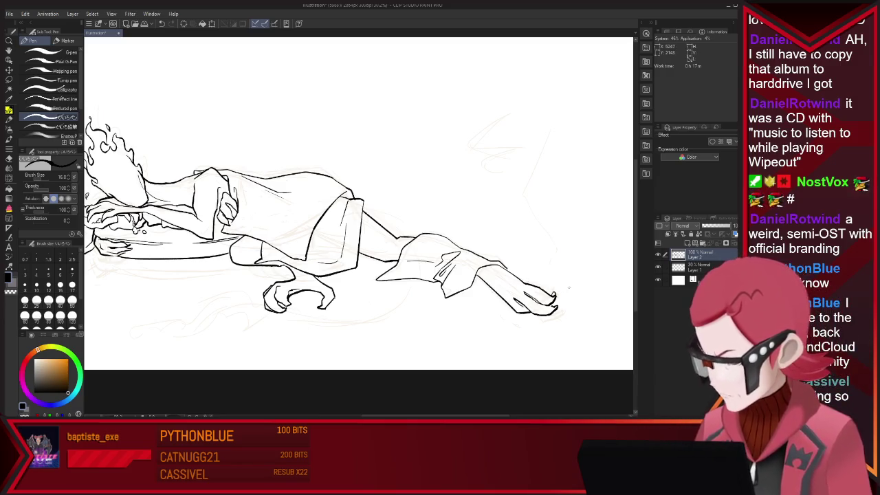
key("e")
key("p")
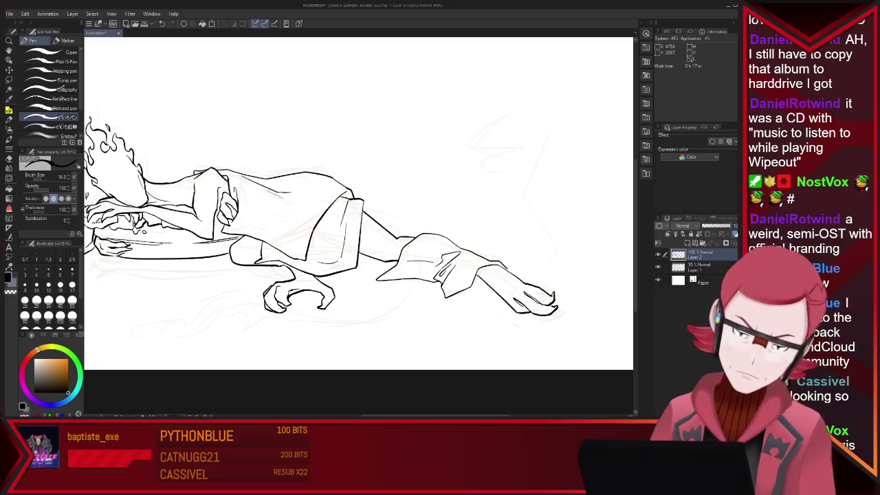
Add a short curved detail line on the right limb and tidy it
left_click_drag(493, 254, 507, 260)
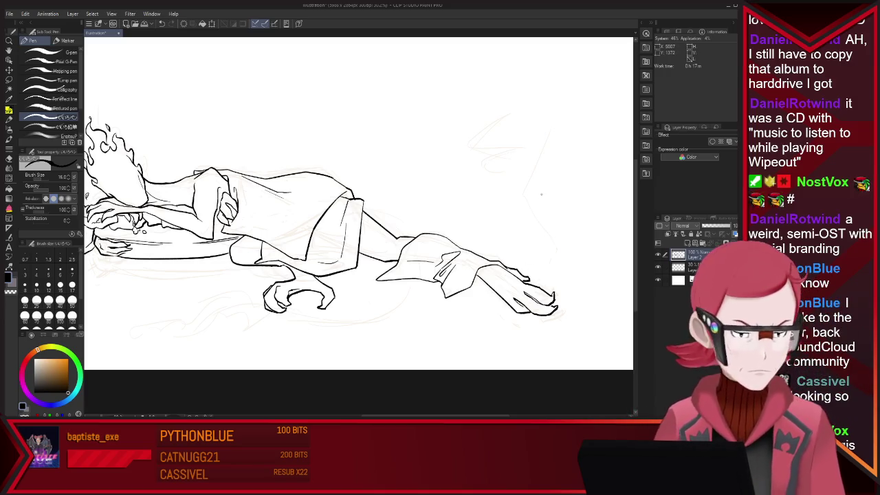
key("e")
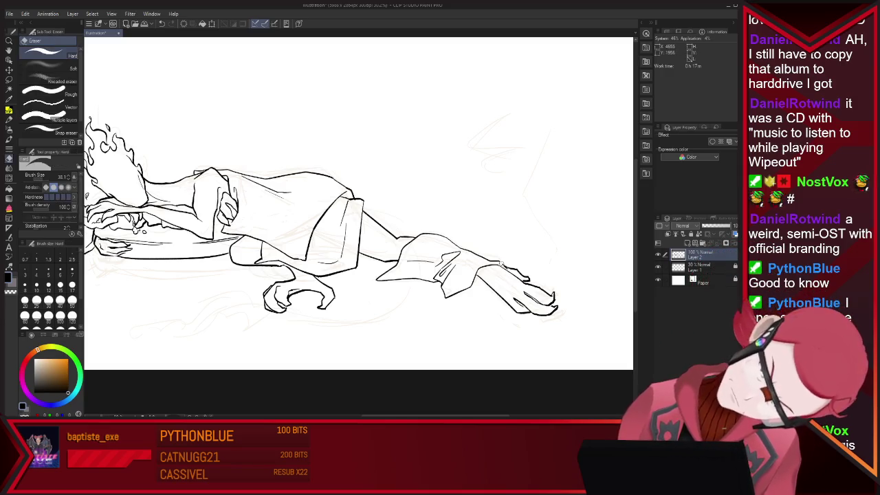
key("p")
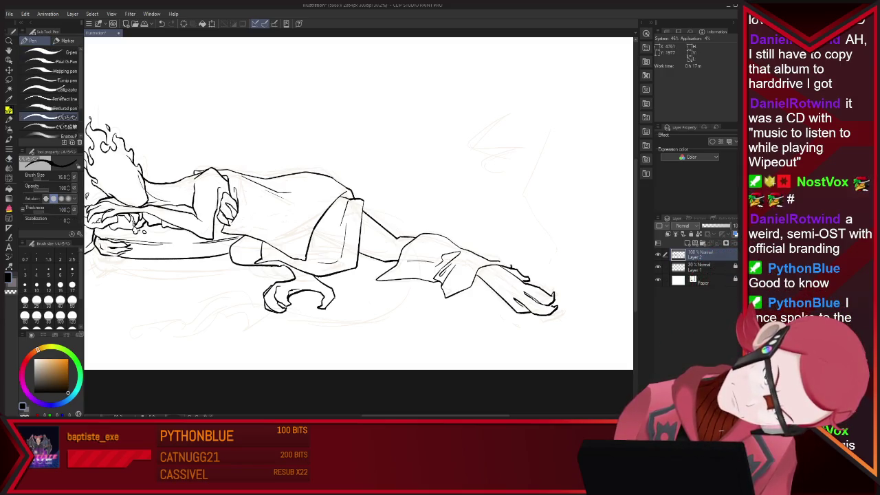
key("e")
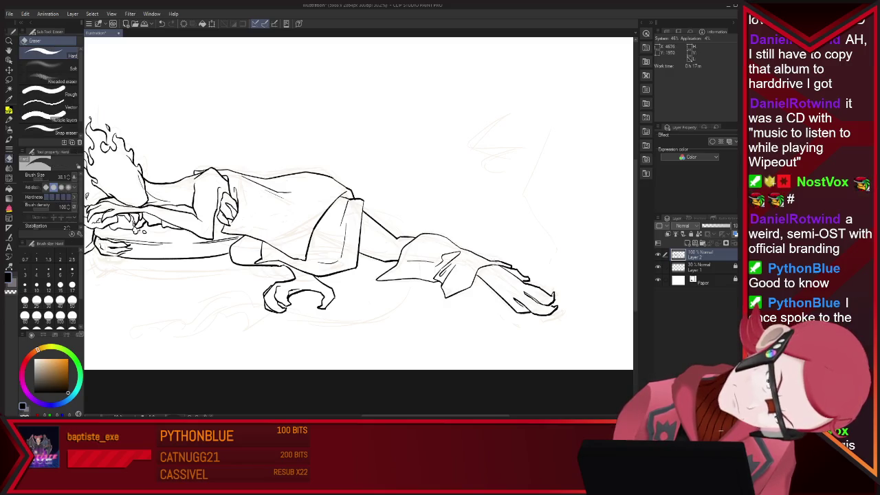
key("p")
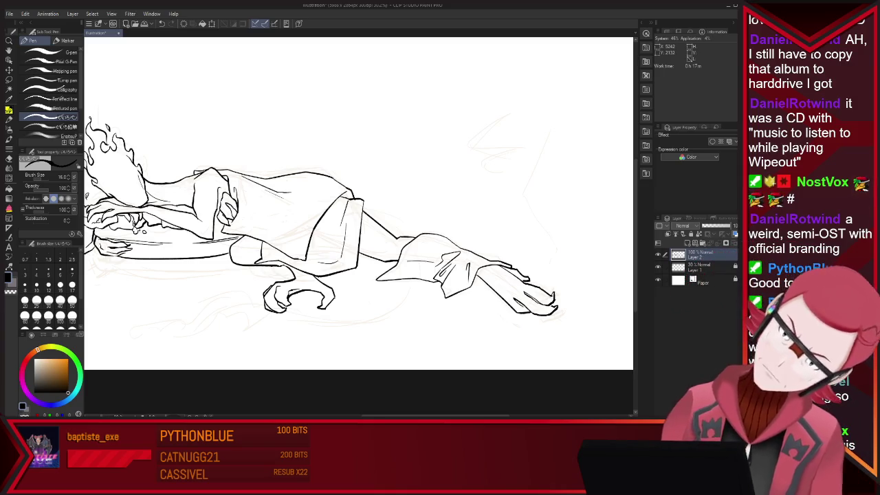
scroll(358, 204, "down", 3)
Draw a curved tail line under the feet, then undo it
scroll(358, 204, "up", 2)
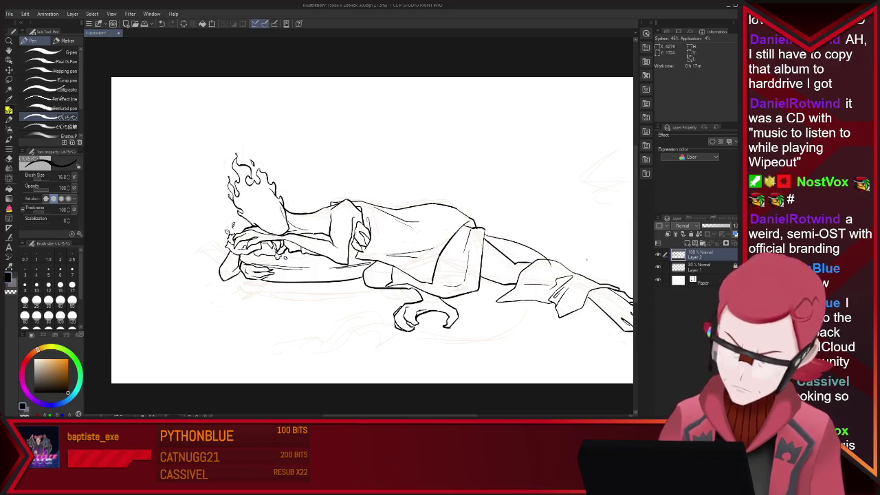
key("e")
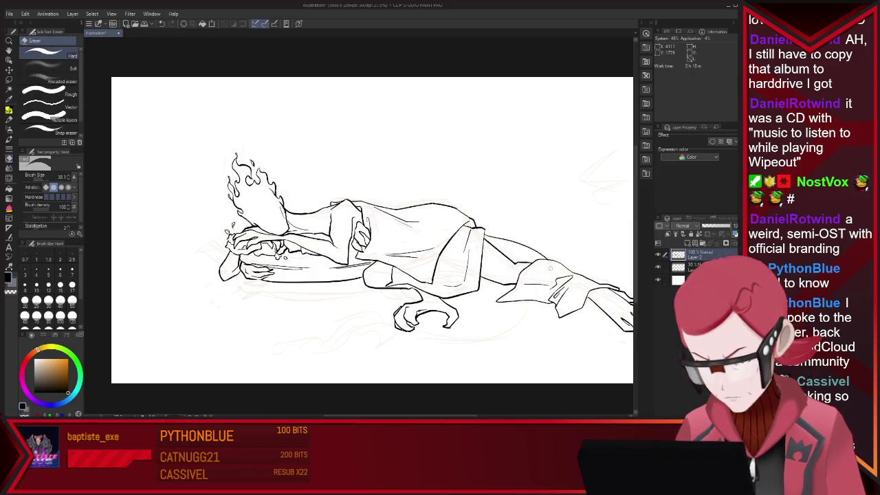
key("p")
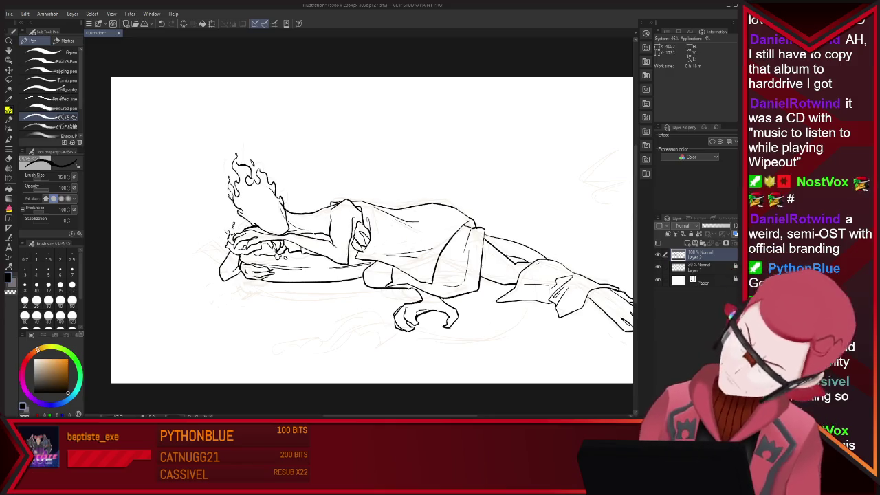
key("e")
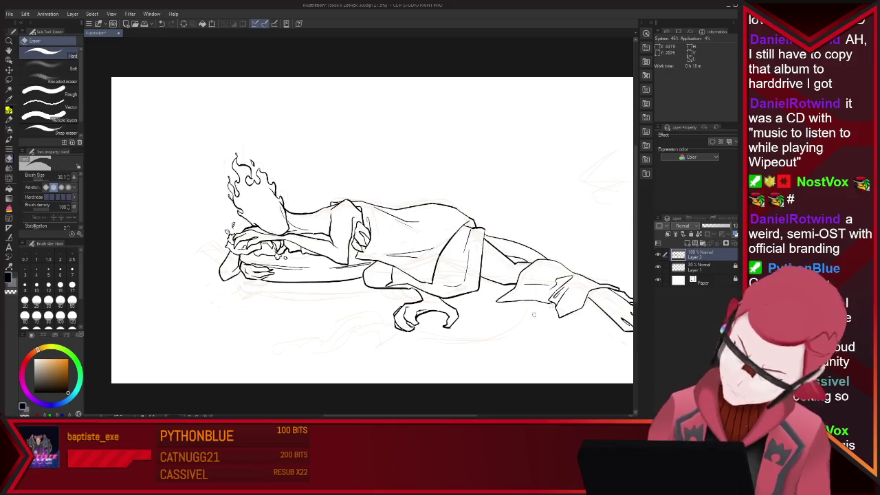
key("p")
left_click_drag(557, 305, 473, 336)
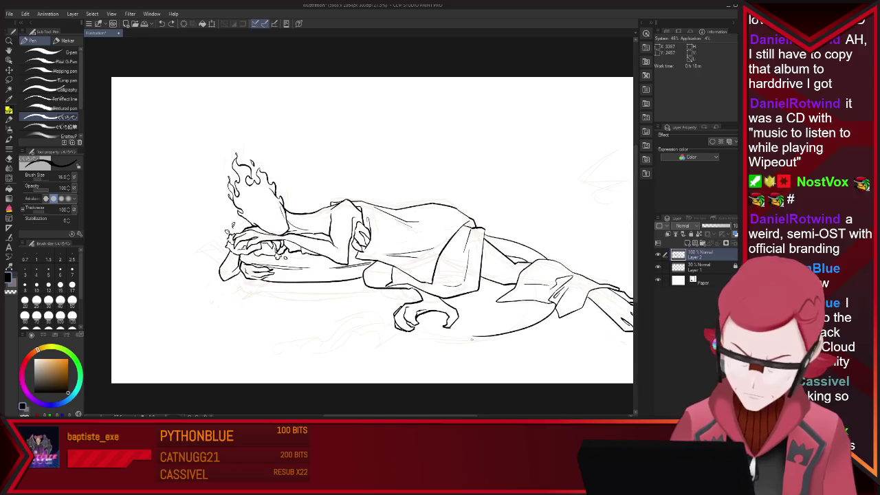
key("ctrl+z")
Retry the long tail stroke beneath the figure, redrawing the lower curve more smoothly
left_click_drag(297, 311, 526, 328)
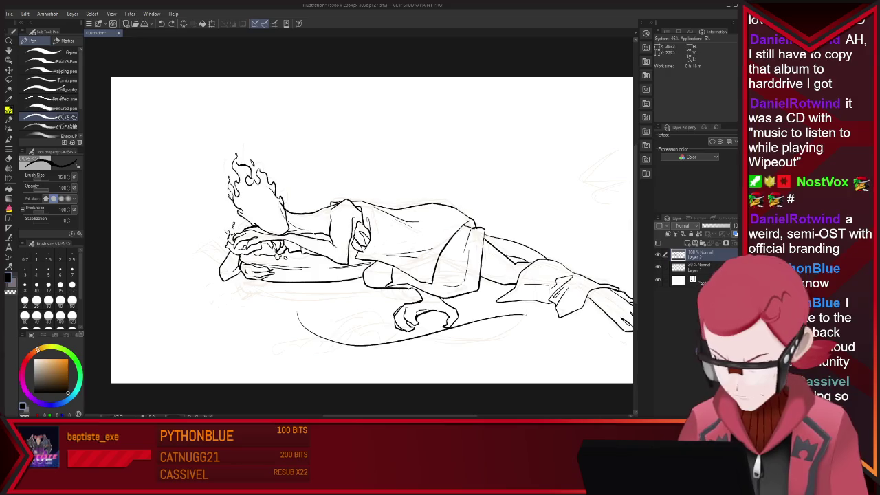
key("ctrl+z")
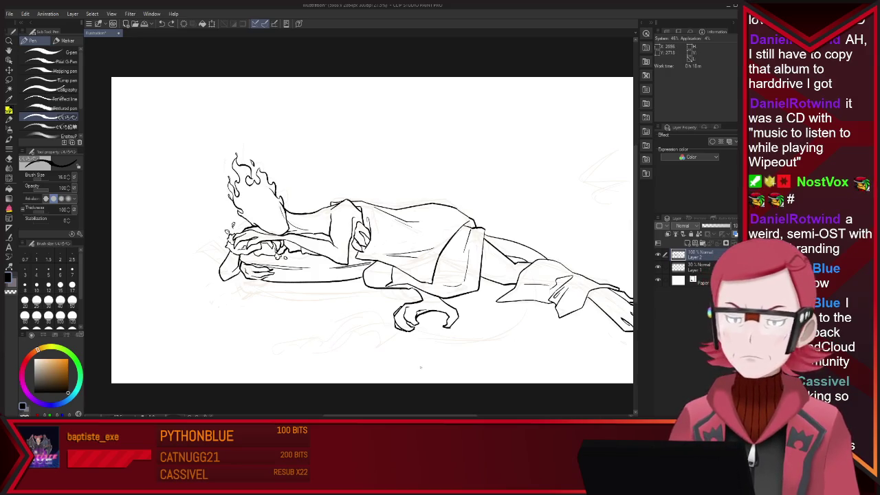
key("ctrl+z")
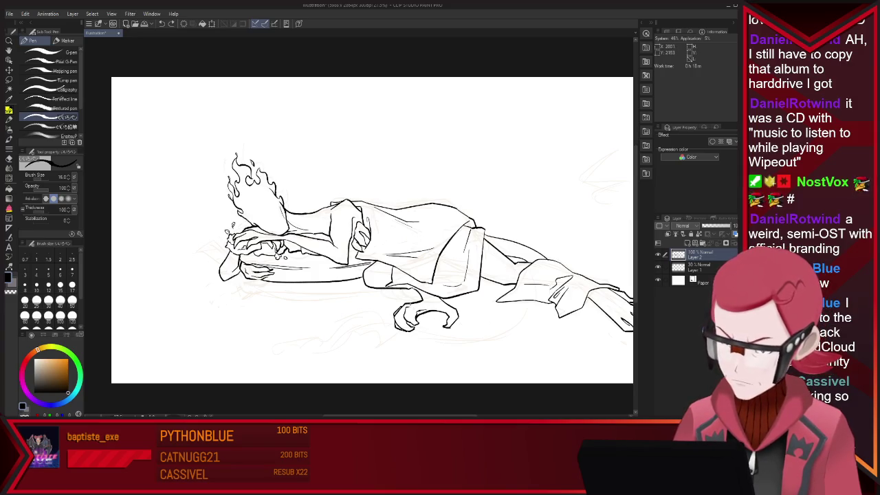
key("ctrl+z")
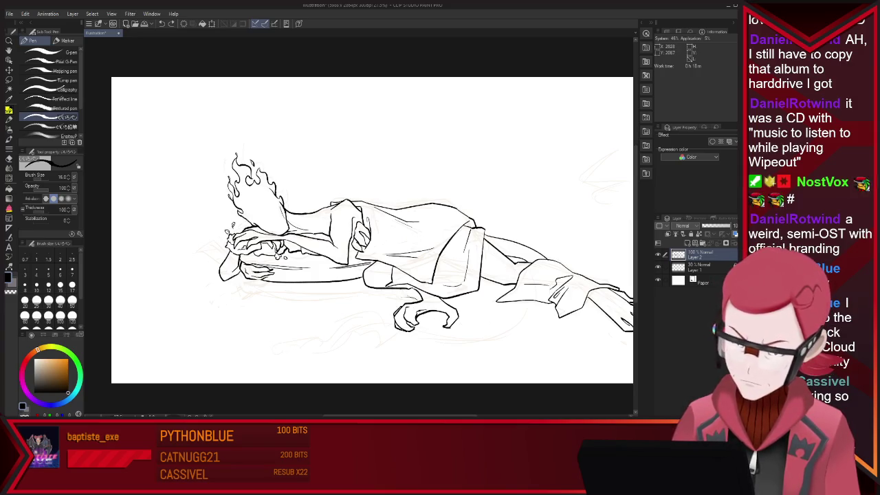
key("ctrl+z")
mouse_move(261, 333)
left_mouse_down()
mouse_move(302, 332)
mouse_move(418, 297)
mouse_move(526, 303)
left_mouse_up()
Redraw the short right-hand tail segment and clean it up with the eraser
key("ctrl+z")
left_click_drag(442, 312, 521, 299)
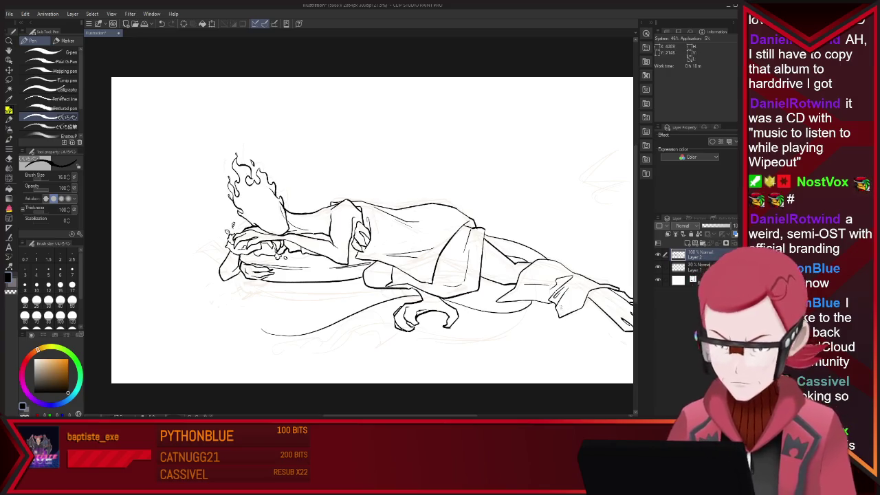
key("ctrl+z")
left_click_drag(451, 314, 534, 302)
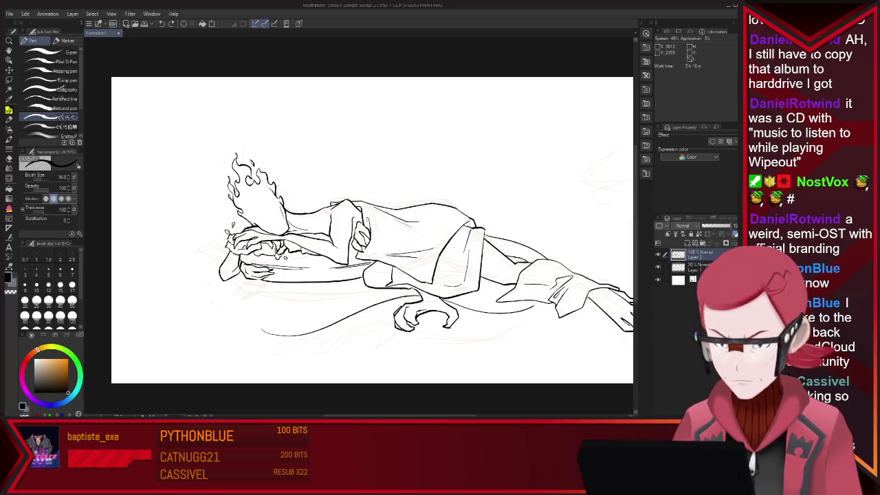
key("e")
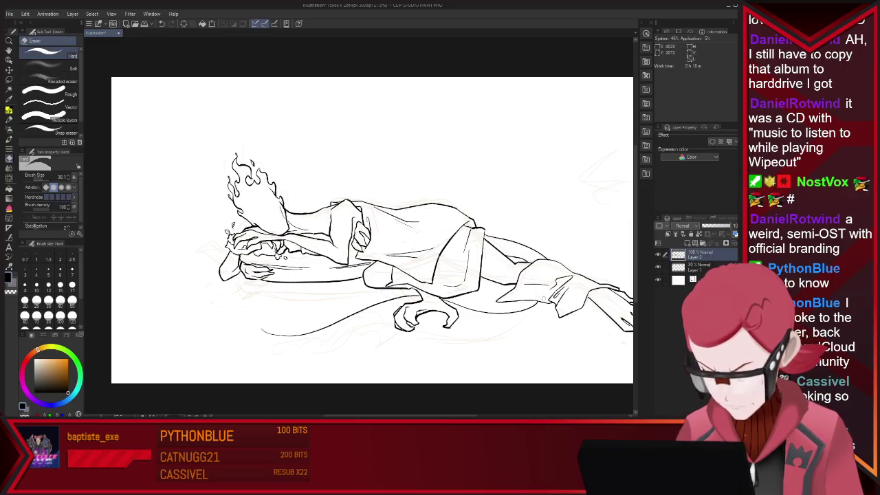
key("p")
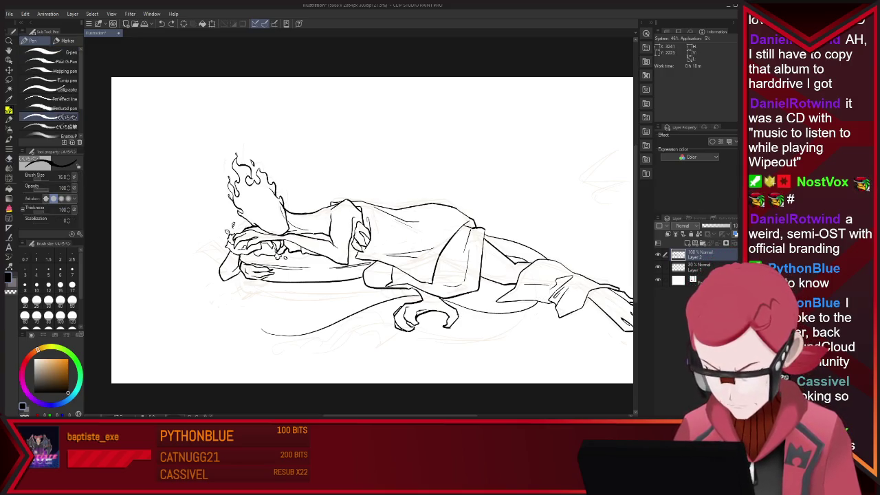
key("e")
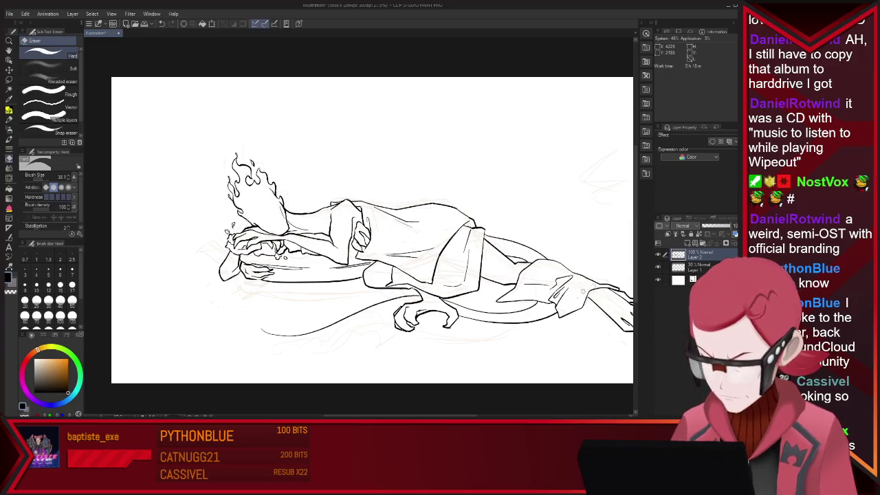
key("p")
key("e")
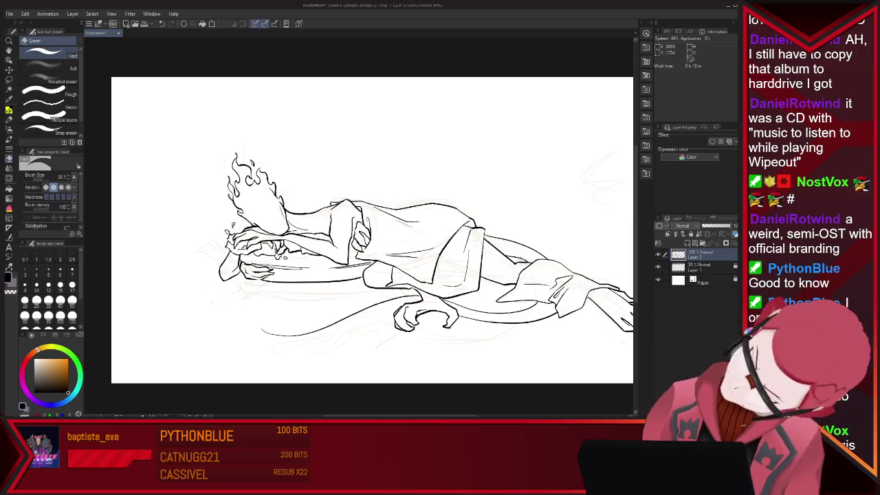
key("p")
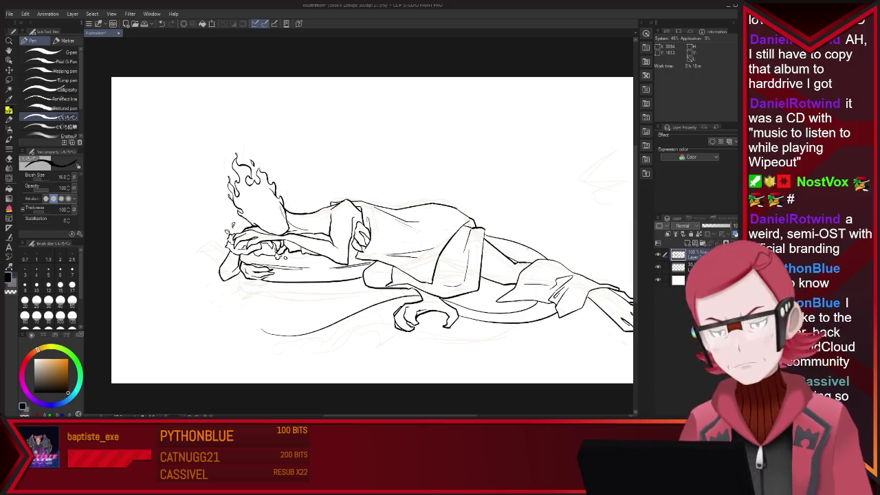
Add a hooked tip to the tail's left end
key("e")
key("p")
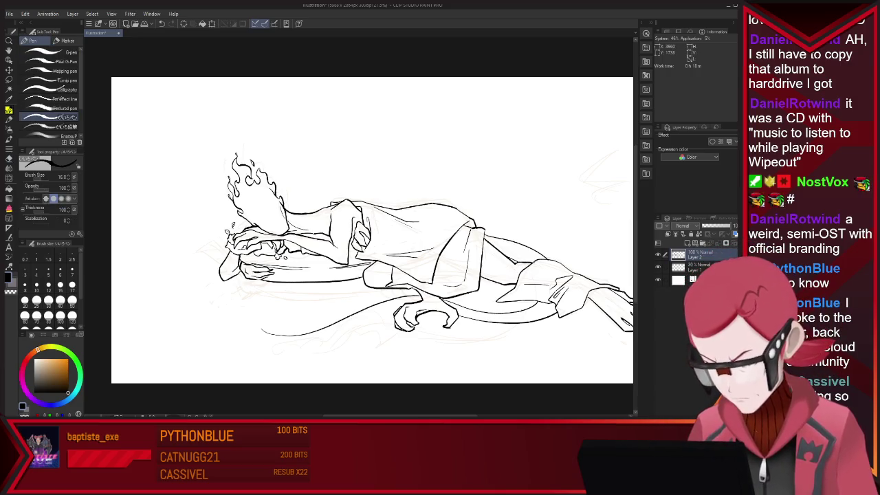
key("e")
key("p")
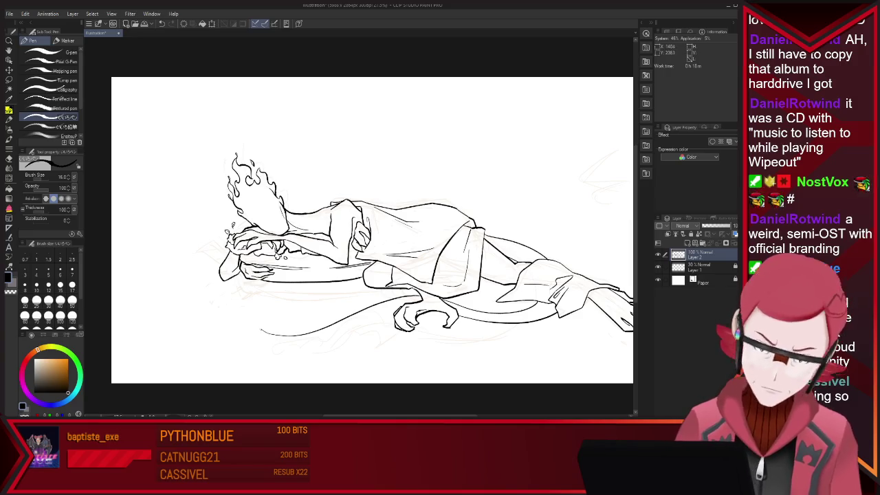
left_click_drag(254, 326, 265, 334)
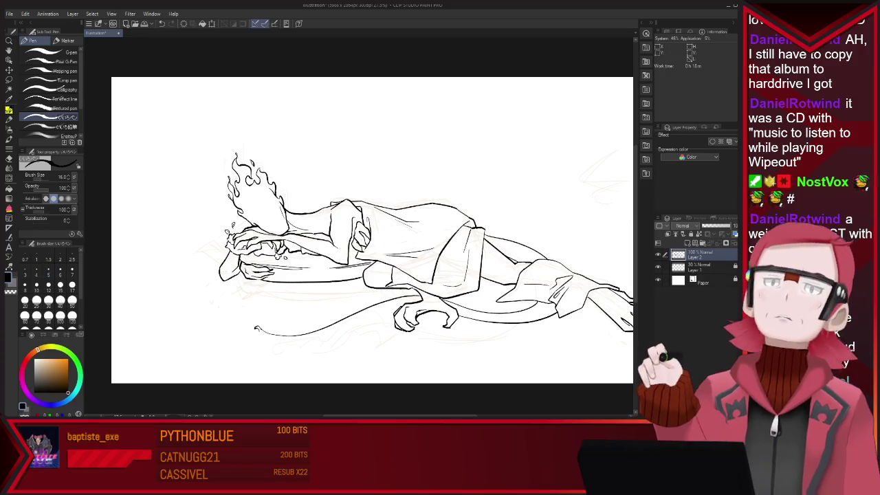
left_click(321, 339)
Erase two segments of the tail line near its left end
key("e")
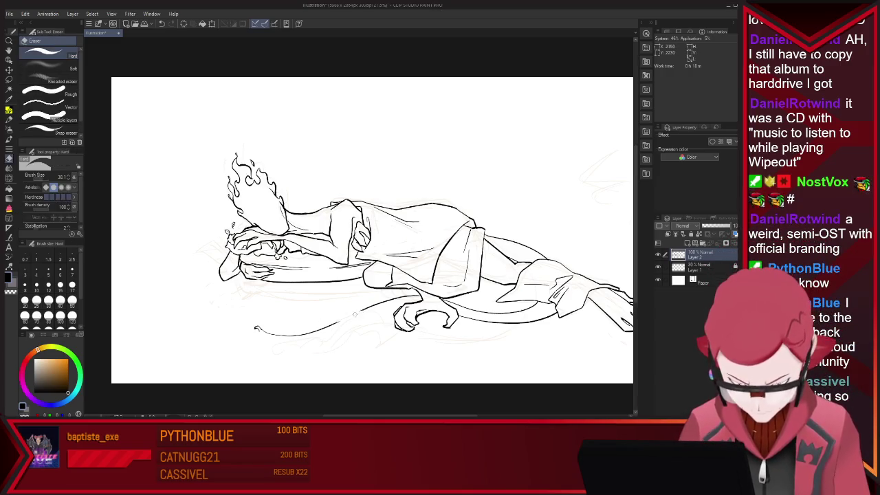
key("p")
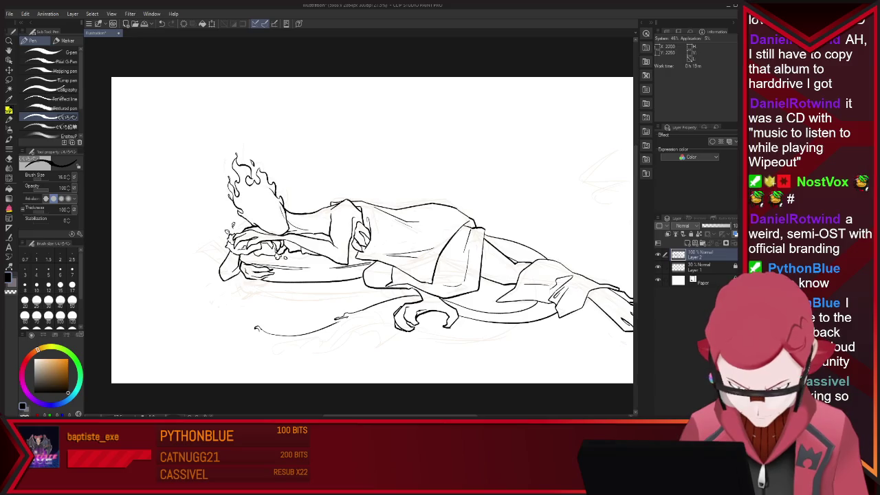
key("e")
left_click_drag(339, 323, 318, 330)
key("p")
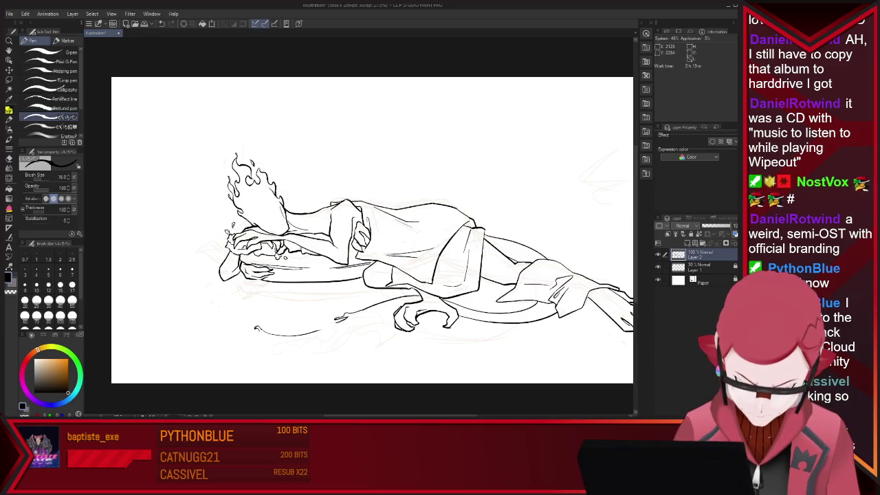
key("e")
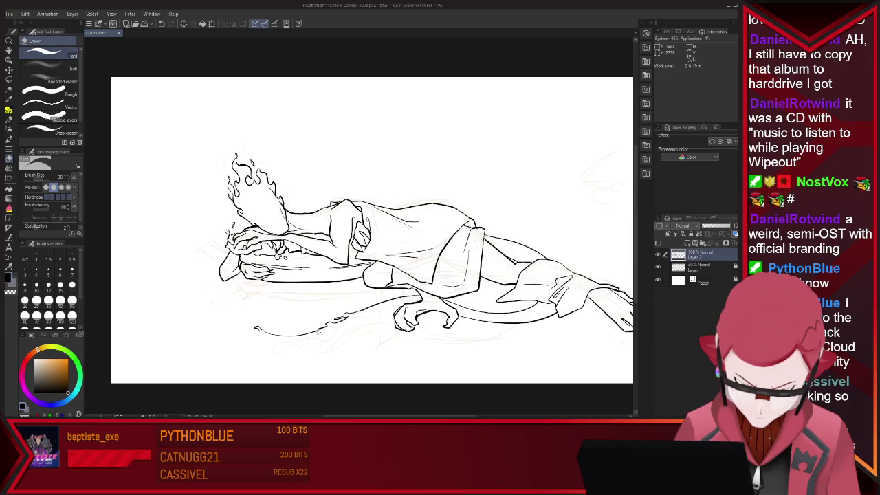
left_click_drag(310, 332, 279, 334)
key("p")
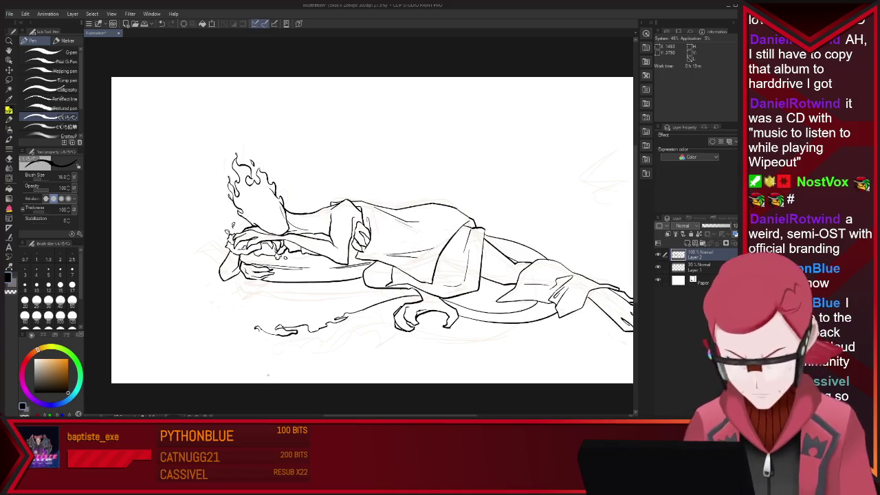
Extend the tail stroke further left and draw the curved underside of its flame
key("e")
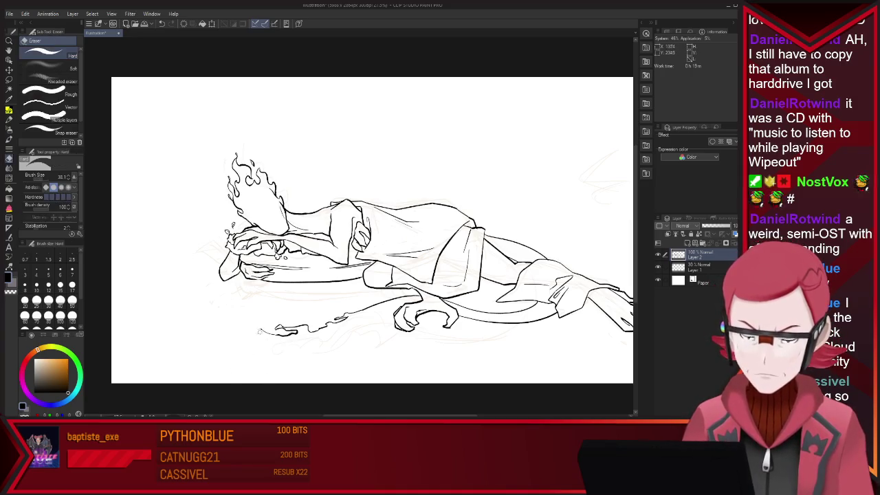
key("p")
left_click_drag(274, 333, 239, 323)
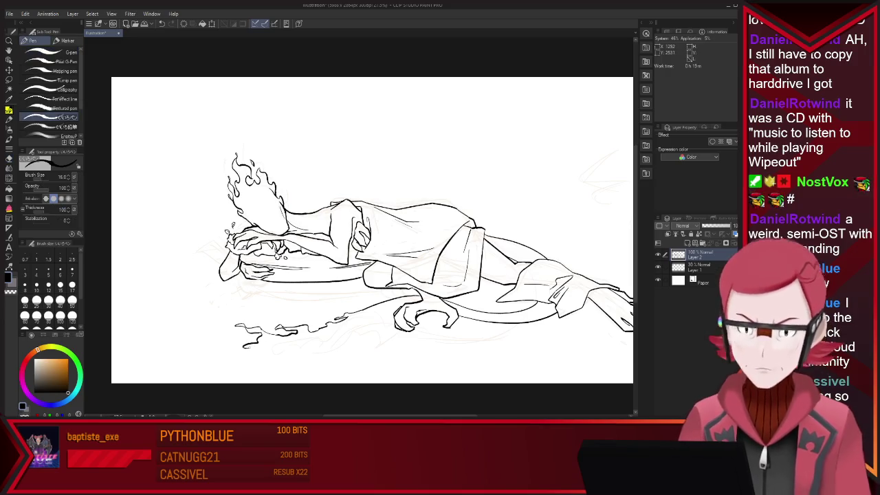
left_click_drag(261, 334, 337, 341)
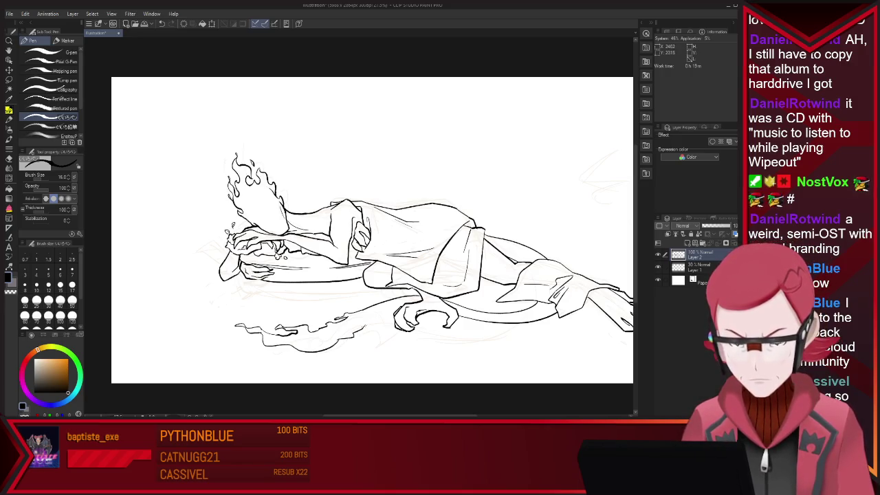
key("e")
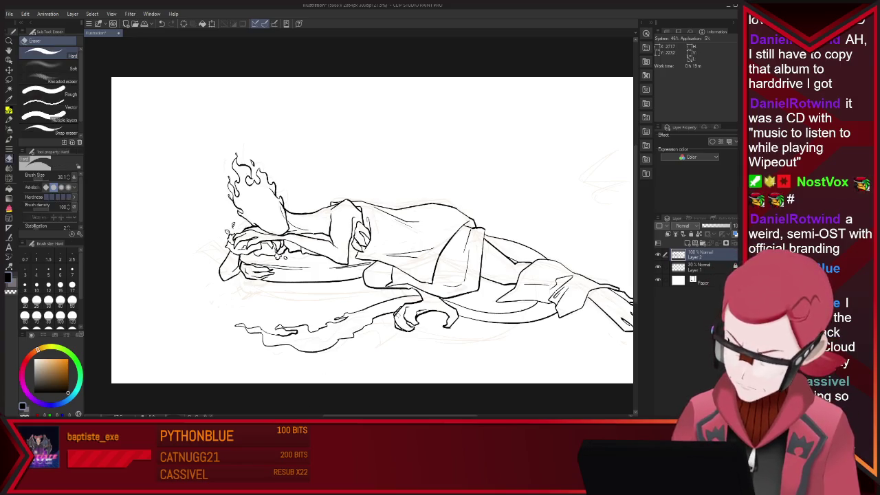
key("p")
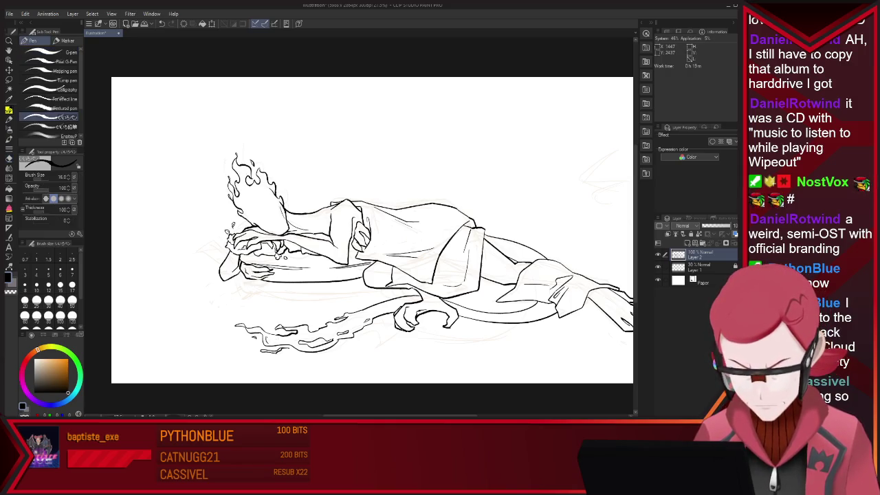
key("e")
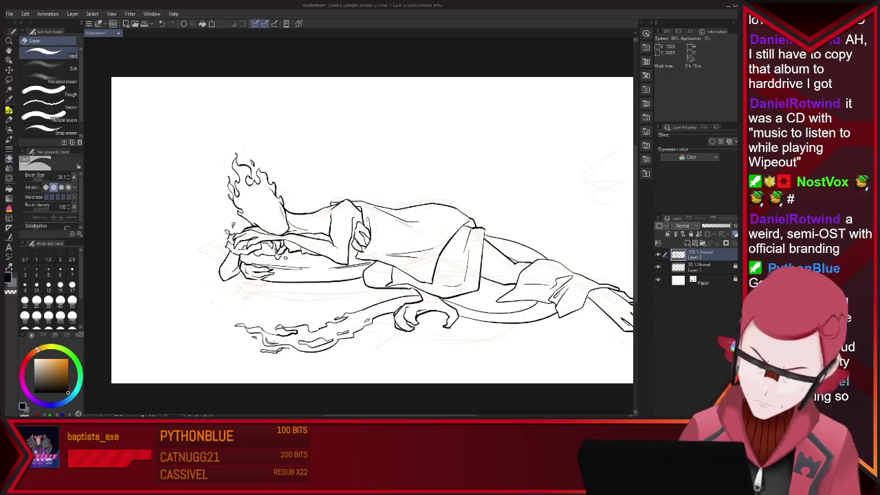
key("p")
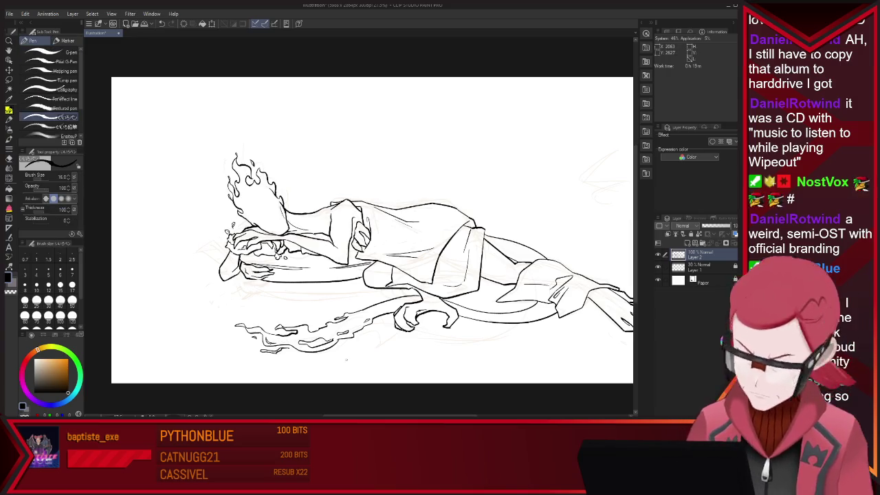
key("e")
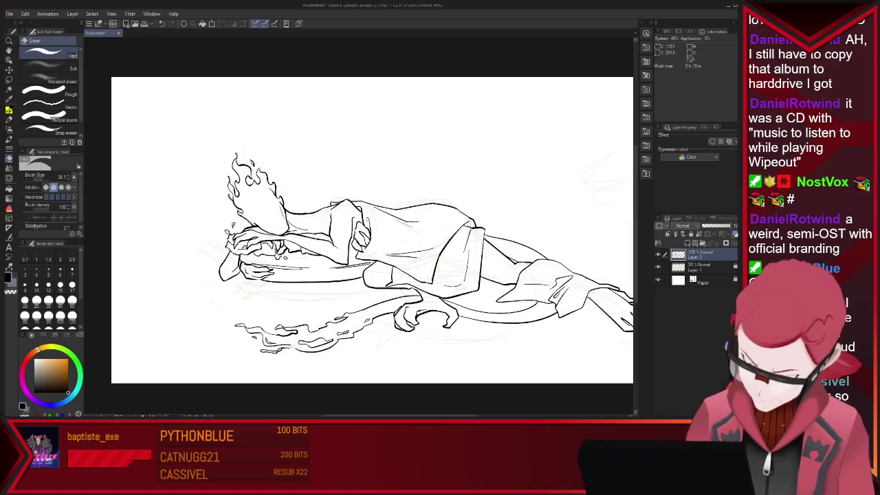
key("p")
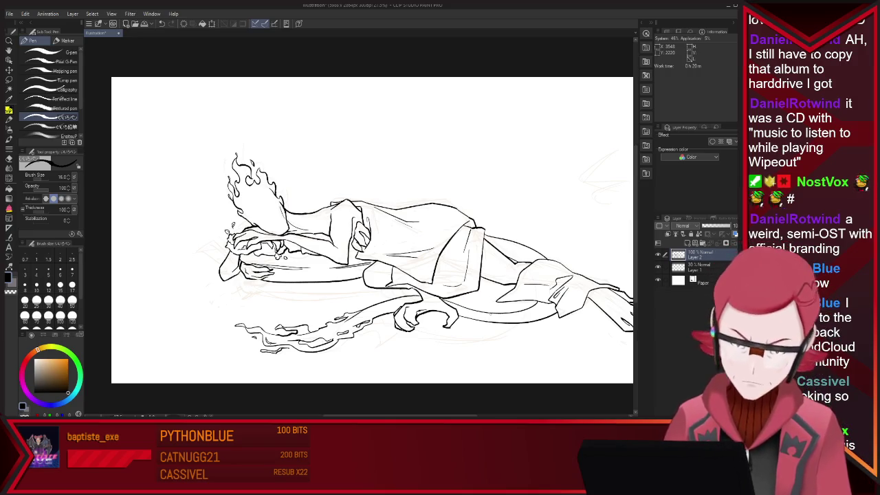
Zoom the view while finishing the outline of the draped body and tail
scroll(406, 246, "down", 3)
scroll(406, 246, "up", 2)
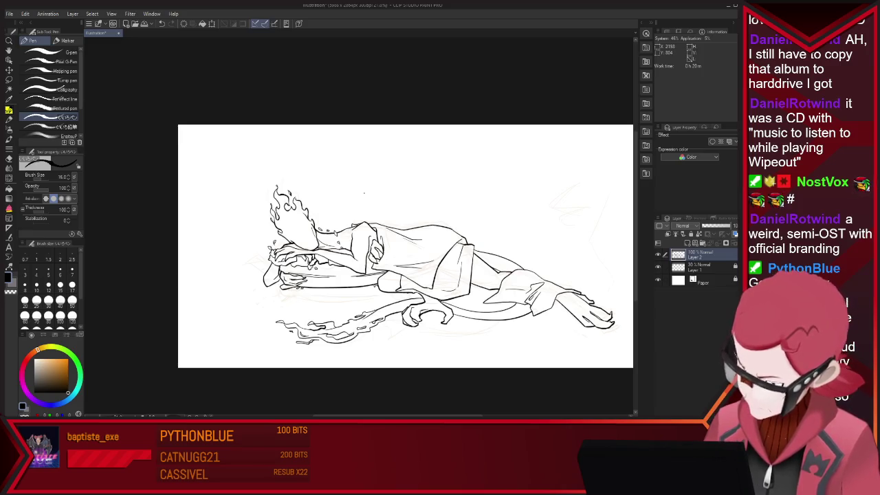
Zoom in on the flame head and erase and redraw stray lines
scroll(406, 246, "down", 3)
scroll(394, 241, "up", 2)
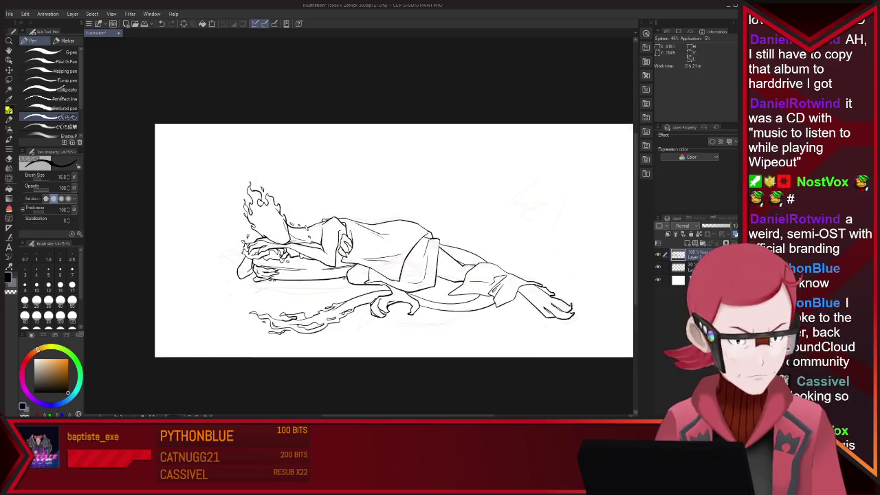
scroll(456, 221, "up", 1)
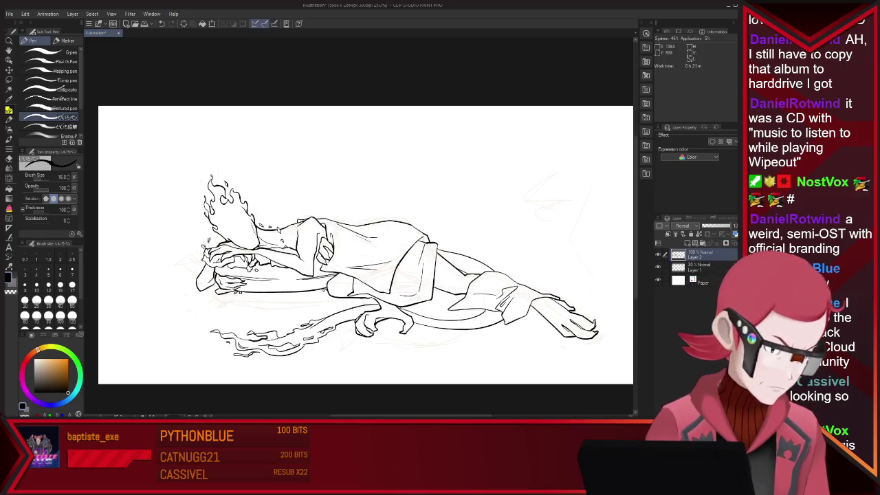
scroll(177, 212, "up", 1)
scroll(177, 212, "up", 1)
scroll(176, 213, "up", 1)
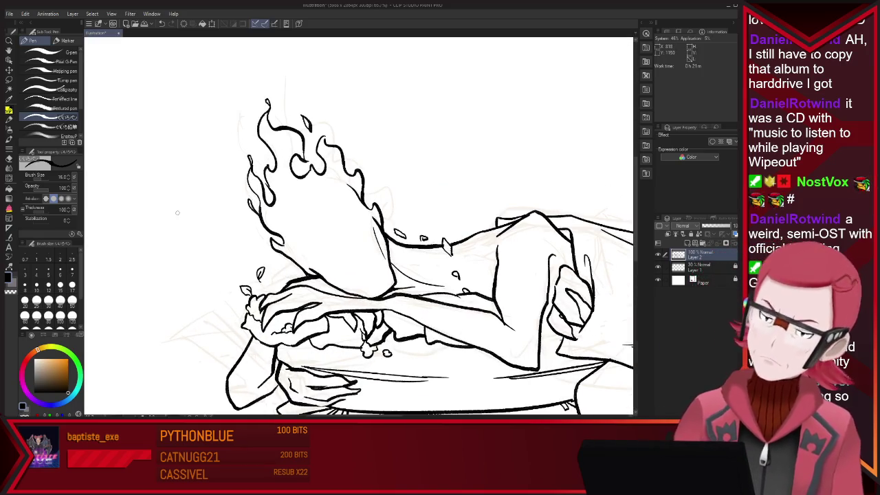
key("e")
key("p")
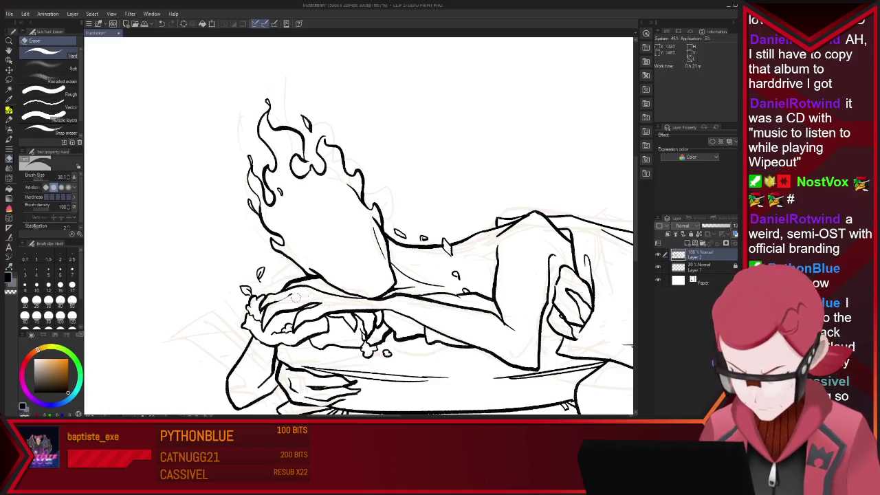
scroll(504, 239, "down", 2)
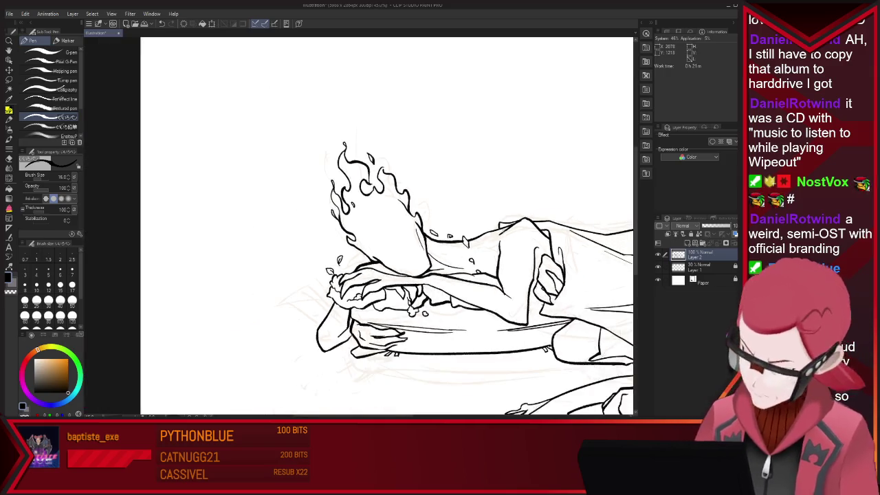
scroll(504, 239, "down", 2)
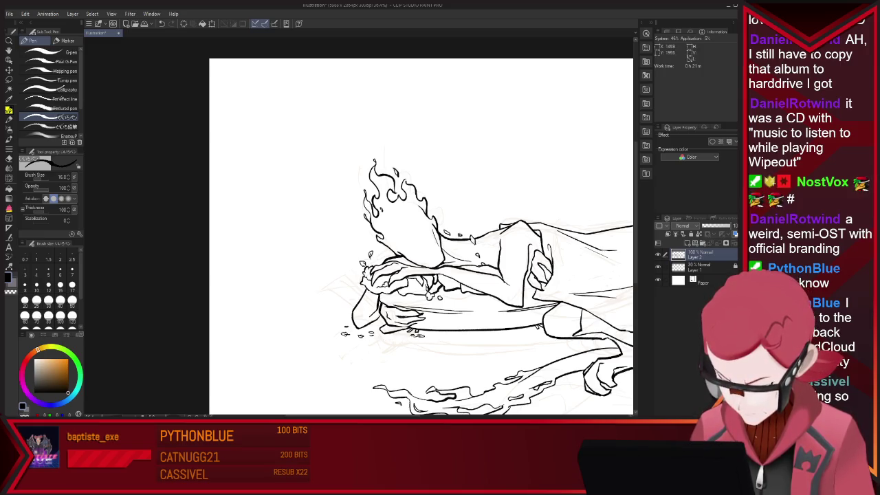
Zoom out and reframe the view to see the whole figure
key("ctrl+minus")
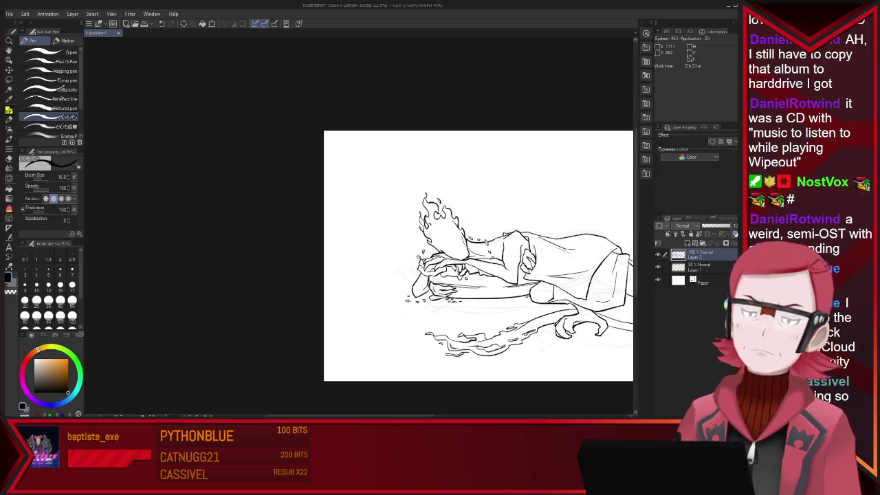
key("ctrl+minus")
key("ctrl+plus")
key("ctrl+plus")
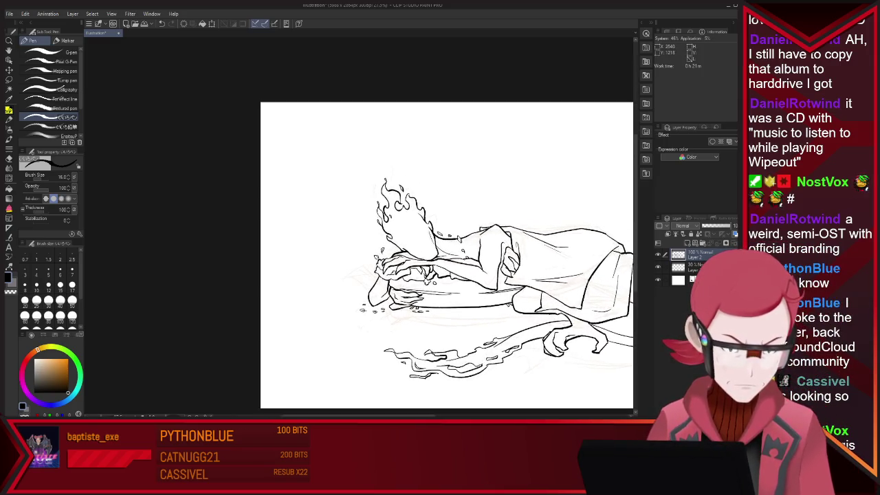
key("ctrl+minus")
key("ctrl+minus")
key("ctrl+minus")
key("ctrl+plus")
key("ctrl+plus")
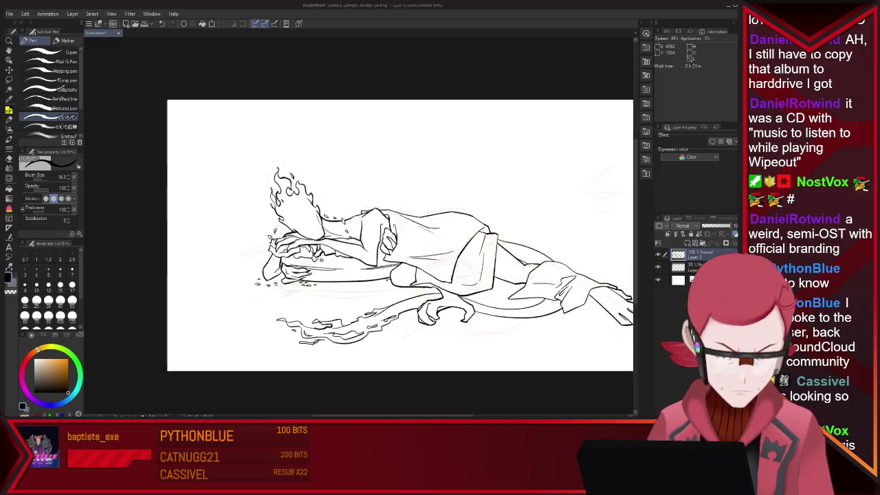
key("ctrl+plus")
key("ctrl+plus")
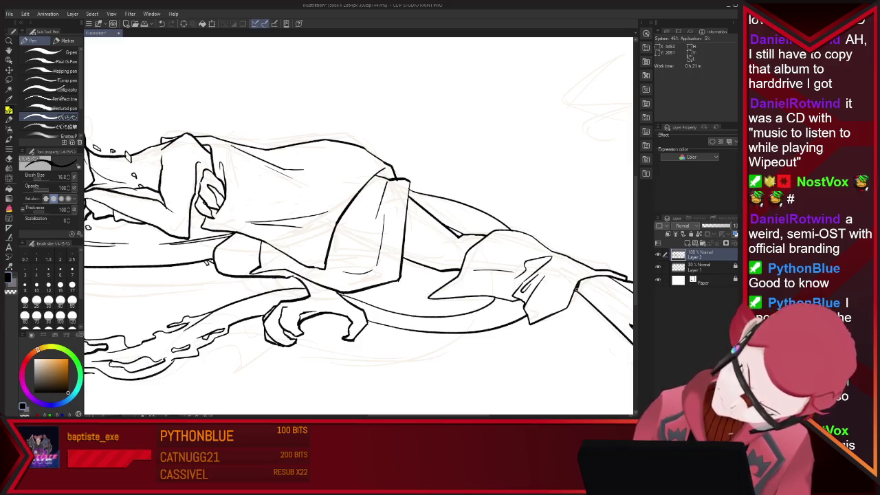
key("ctrl+minus")
key("ctrl+minus")
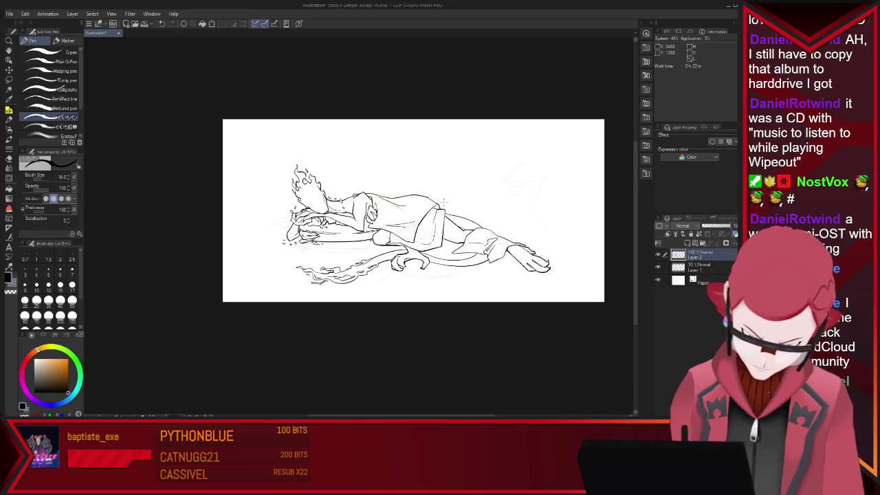
scroll(378, 154, "up", 3)
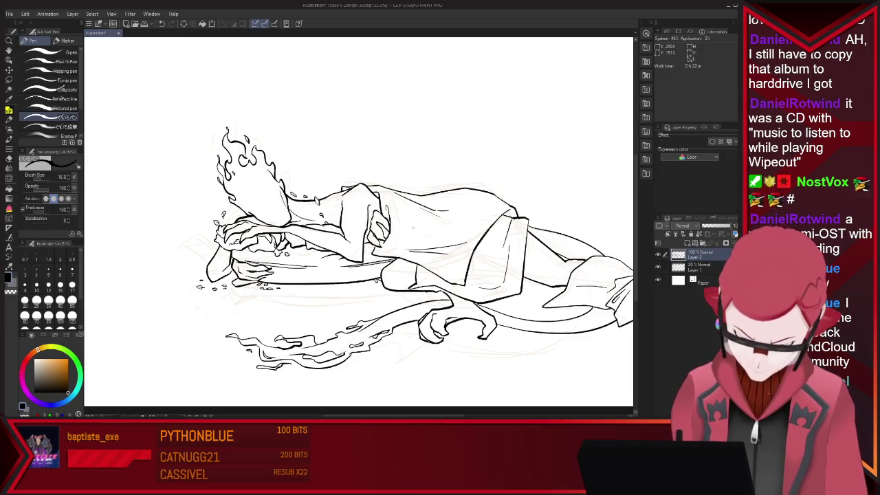
Tidy the lineart near the arms with eraser and pen, zooming in and out
key("e")
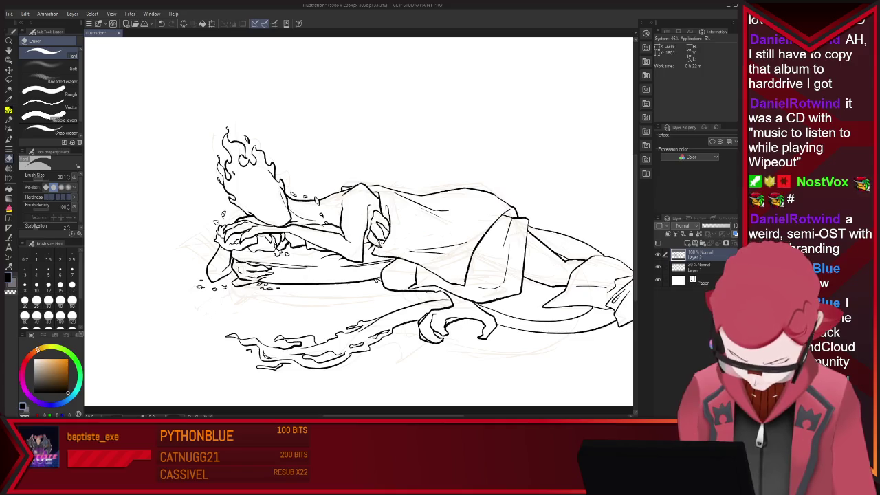
key("p")
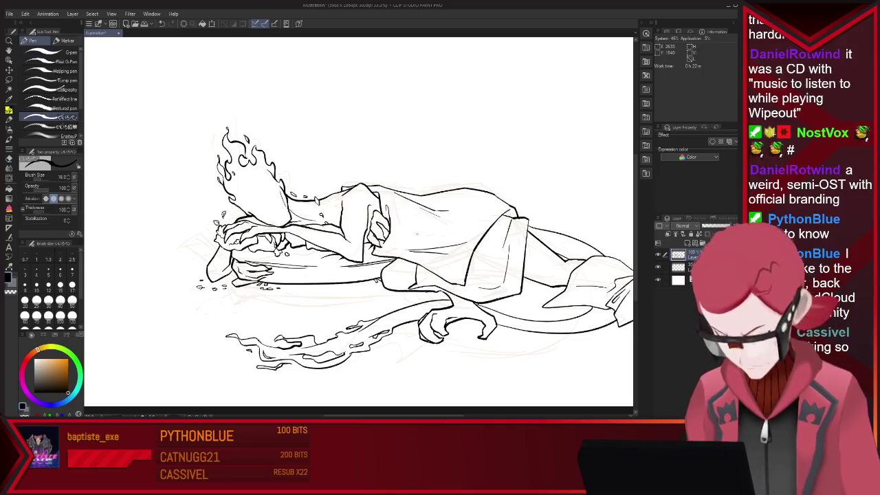
scroll(358, 107, "down", 1)
scroll(358, 107, "down", 1)
scroll(358, 108, "up", 1)
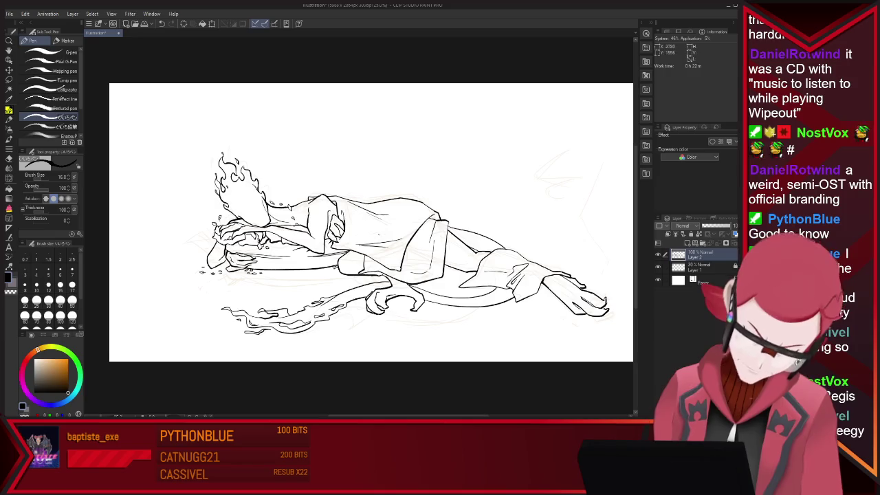
scroll(306, 220, "up", 1)
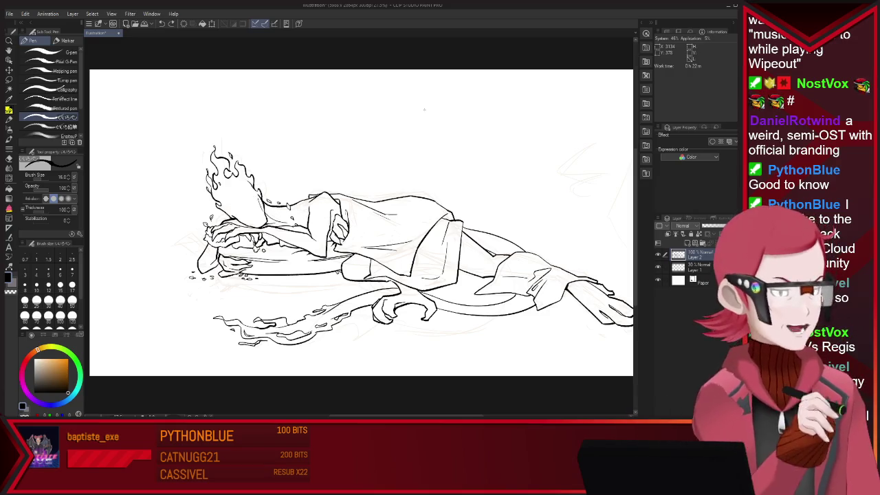
scroll(307, 154, "down", 1)
scroll(307, 154, "down", 1)
scroll(310, 146, "up", 2)
scroll(312, 137, "up", 1)
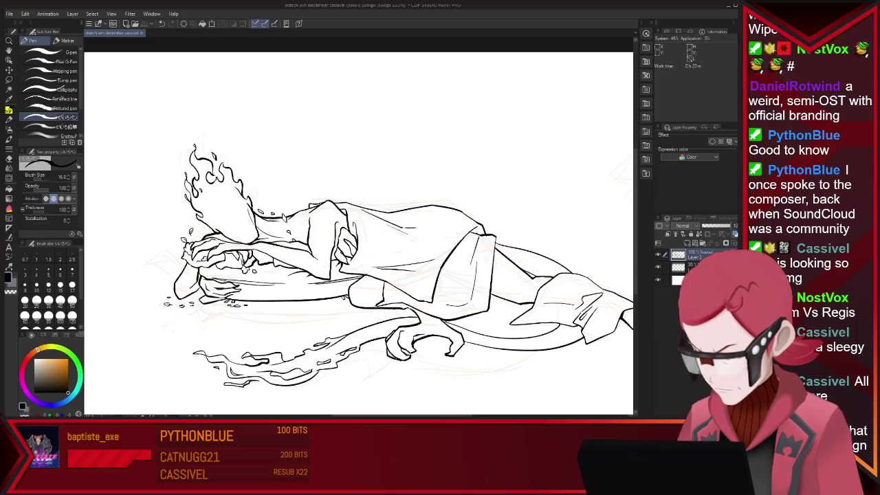
Crop the canvas's top, right and left edges closer to the figure, then close the drawing
key("ctrl+minus")
scroll(485, 188, "up", 1)
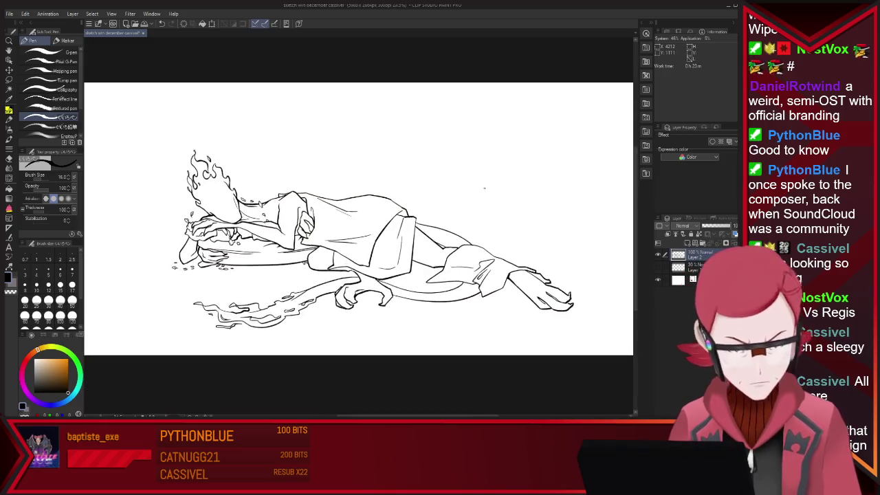
scroll(485, 188, "down", 3)
scroll(552, 192, "up", 1)
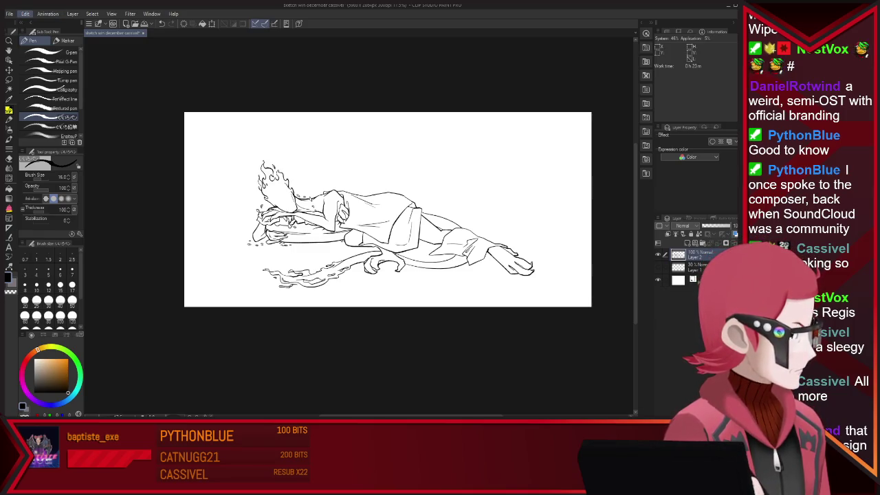
key("ctrl+t")
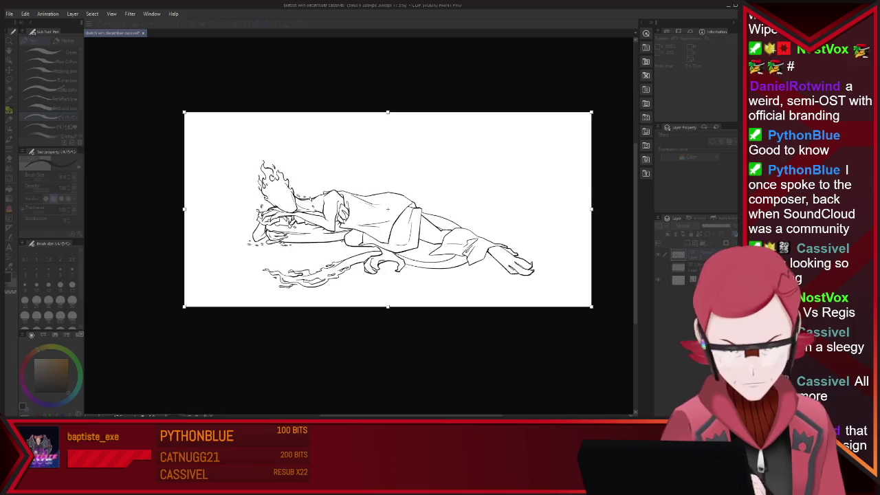
left_click_drag(592, 112, 548, 130)
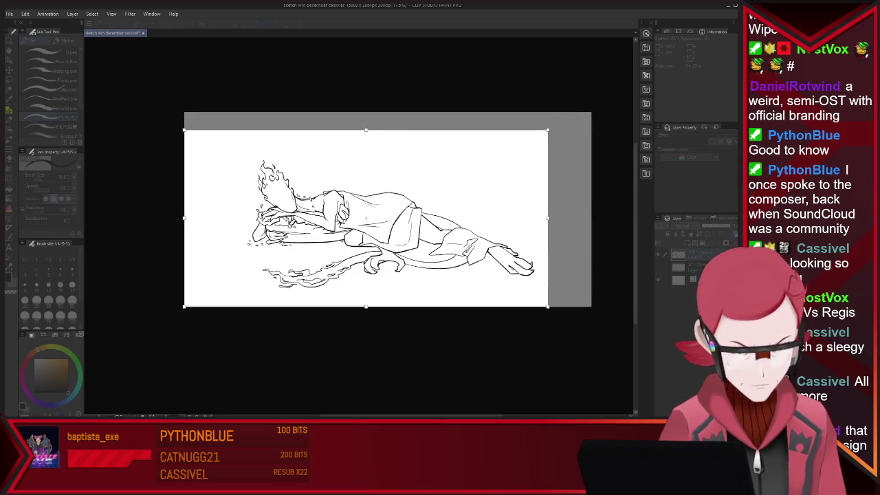
left_click_drag(184, 219, 220, 219)
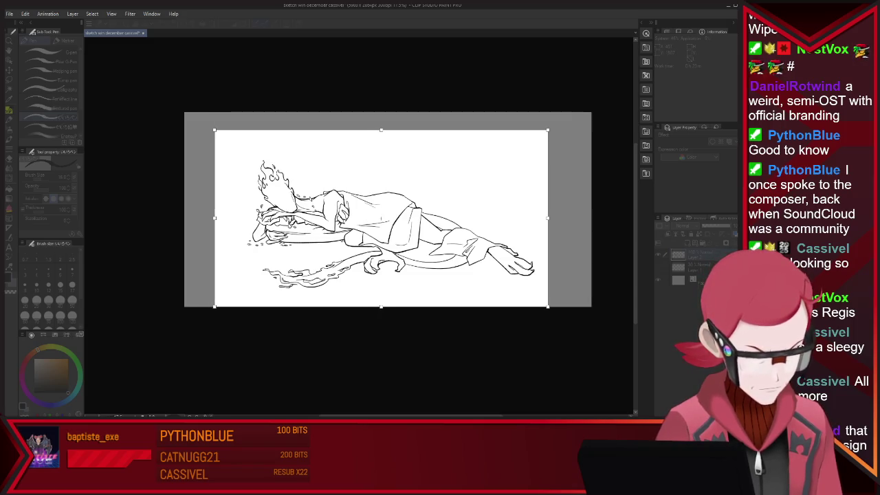
key("Return")
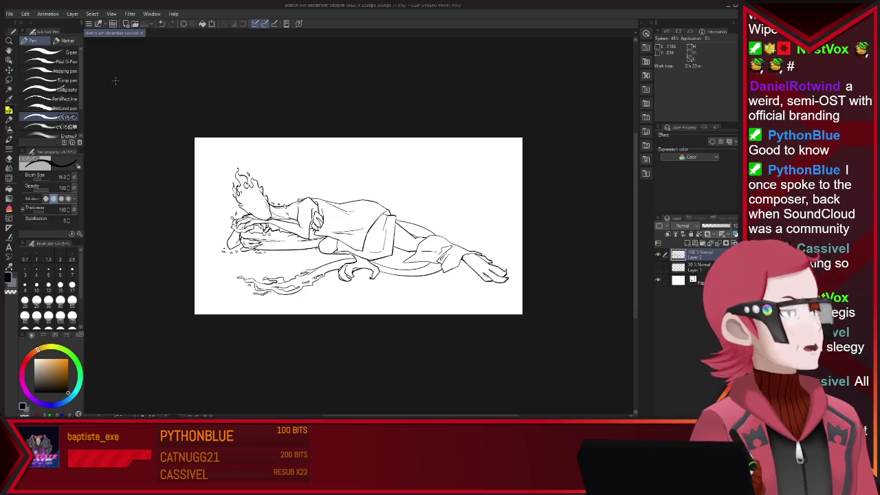
key("ctrl+w")
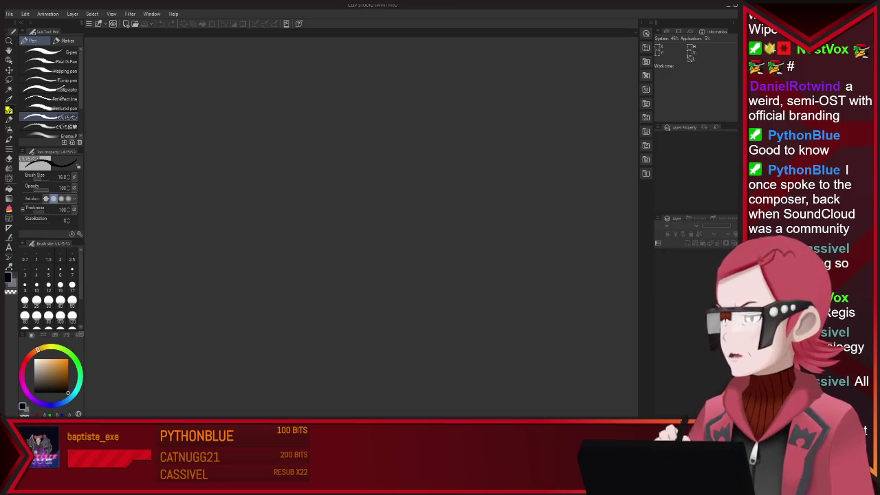